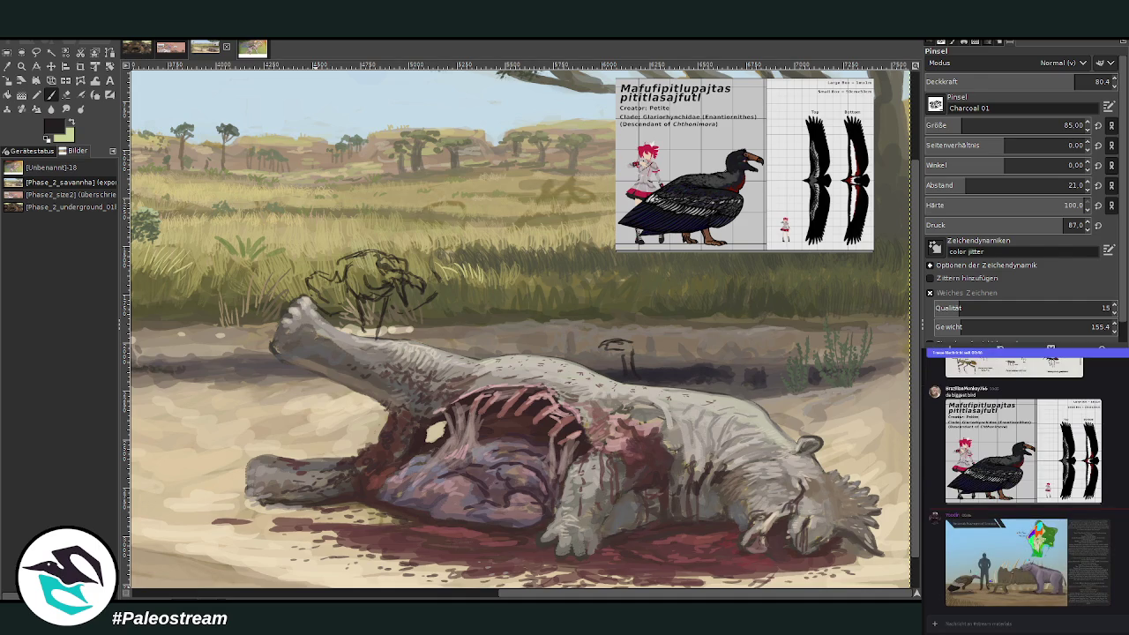
Step: Switch to the Zoom tool to prepare for zooming the painting view
{"action": "key", "text": "z"}
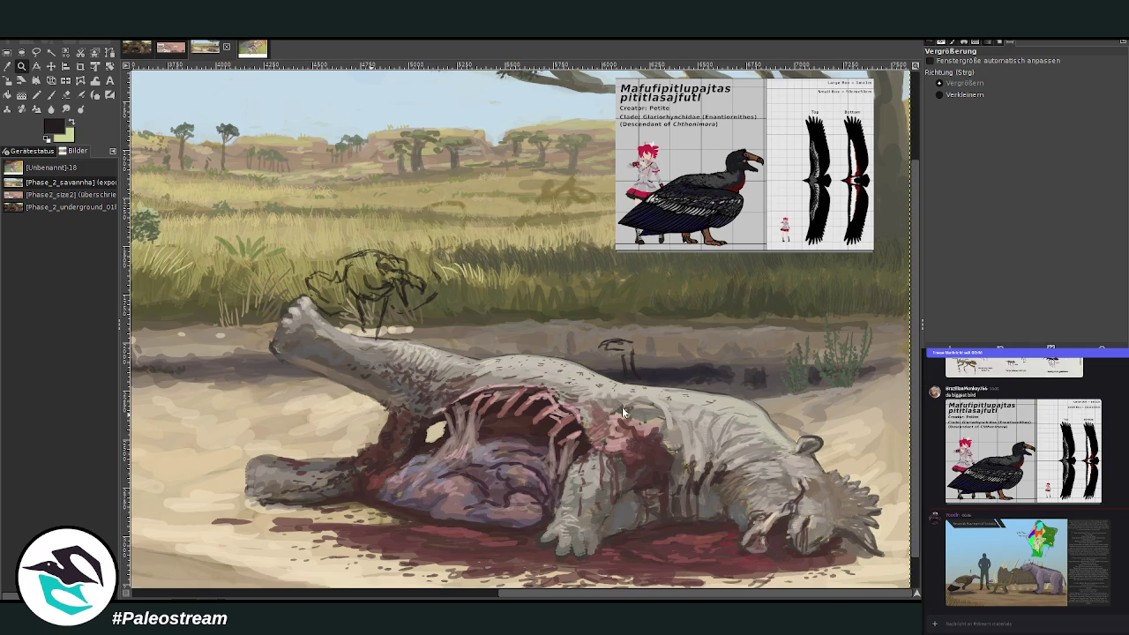
Step: Paste the vulture reference photo and move it up above the carcass
{"action": "key", "text": "ctrl+v"}
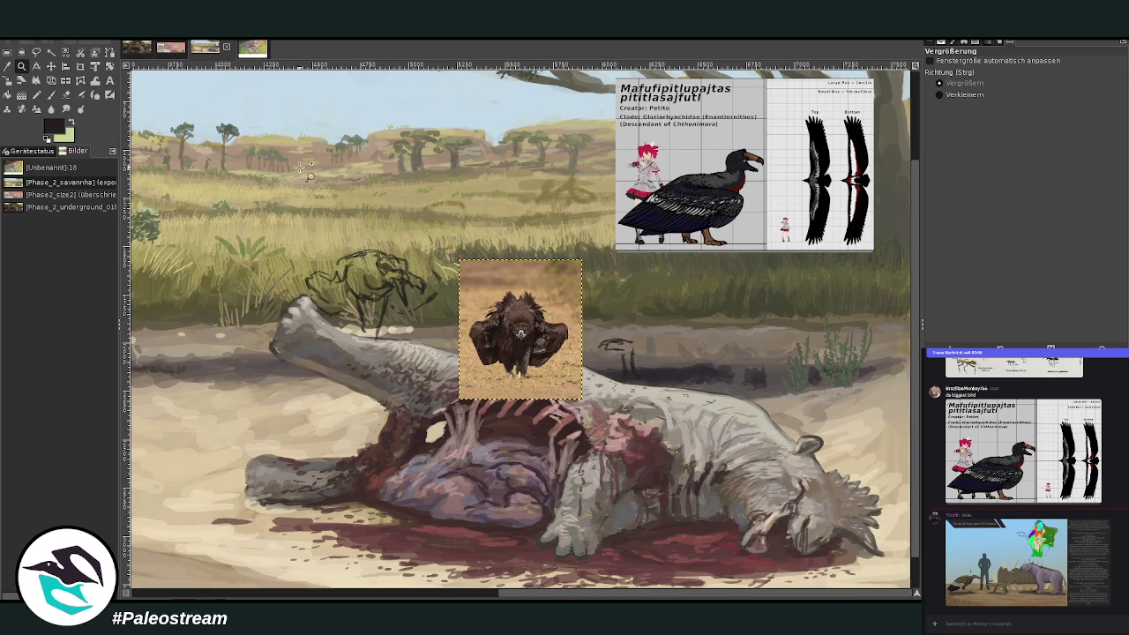
{"action": "left_click", "coordinate": [50, 67]}
{"action": "left_click_drag", "start_coordinate": [523, 358], "coordinate": [512, 228]}
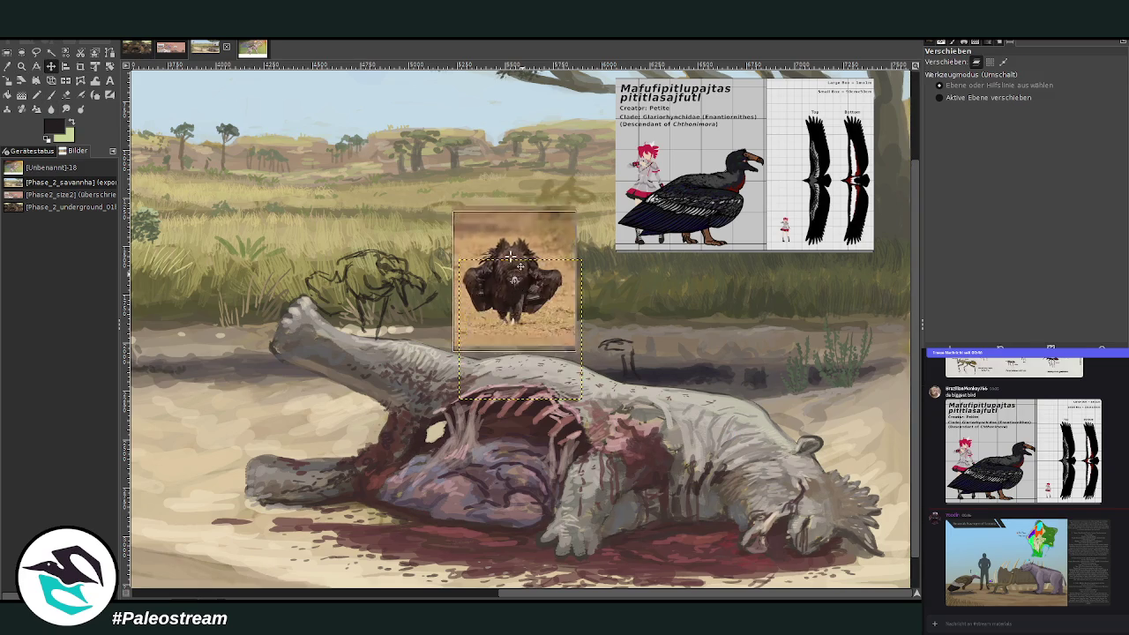
Step: Zoom in on the vulture photo and bird sketch, and anchor the floating photo
{"action": "key", "text": "p"}
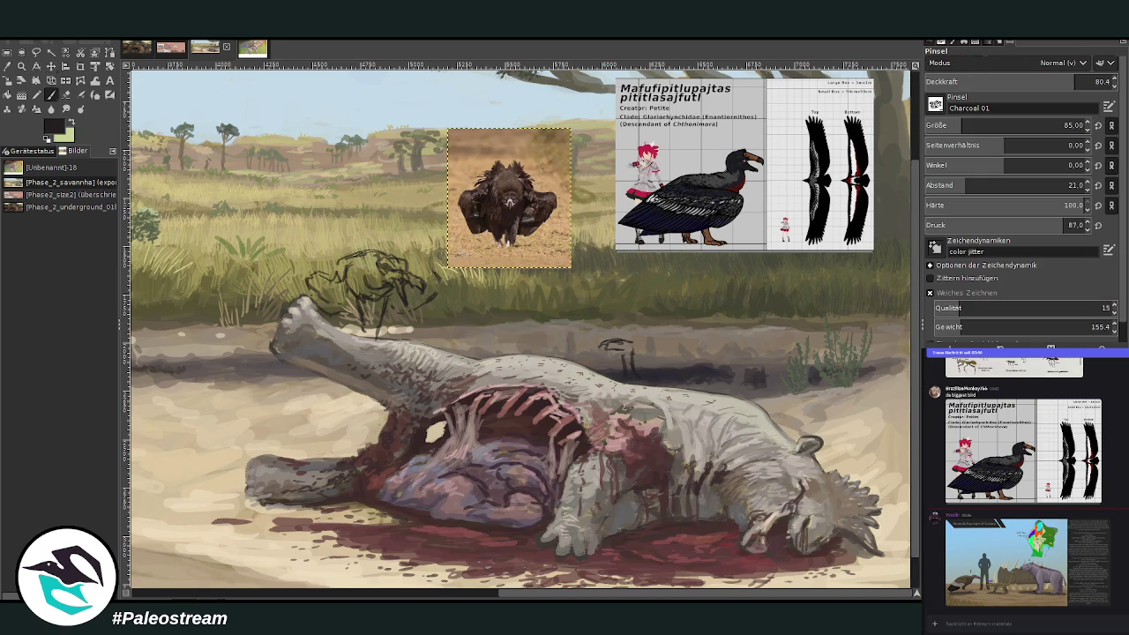
{"action": "left_click", "coordinate": [22, 67]}
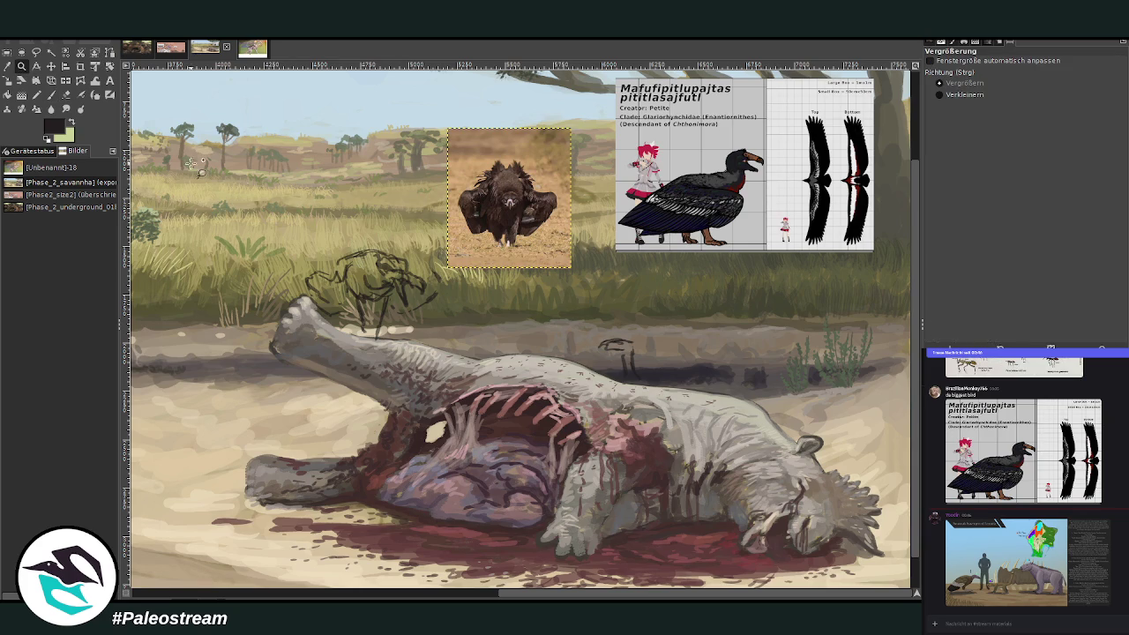
{"action": "left_click_drag", "start_coordinate": [282, 120], "coordinate": [728, 455]}
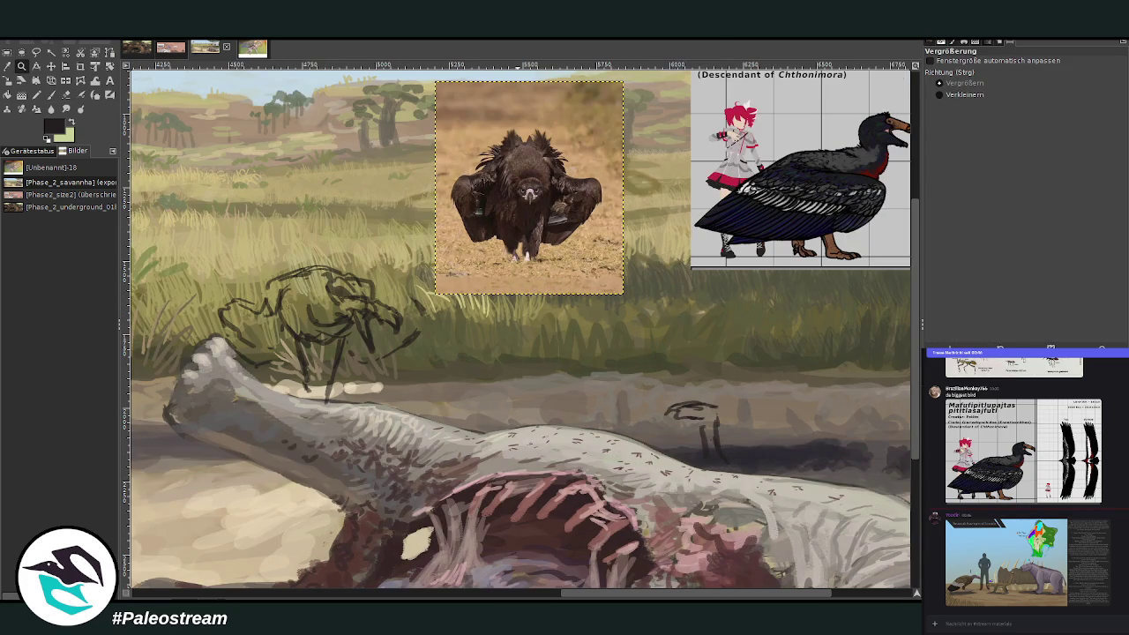
{"action": "scroll", "coordinate": [591, 598], "scroll_direction": "right", "scroll_amount": 1}
{"action": "key", "text": "ctrl+h"}
Step: Switch to a large Chalk 03 paintbrush and sketch strokes around the bird's beak
{"action": "key", "text": "p"}
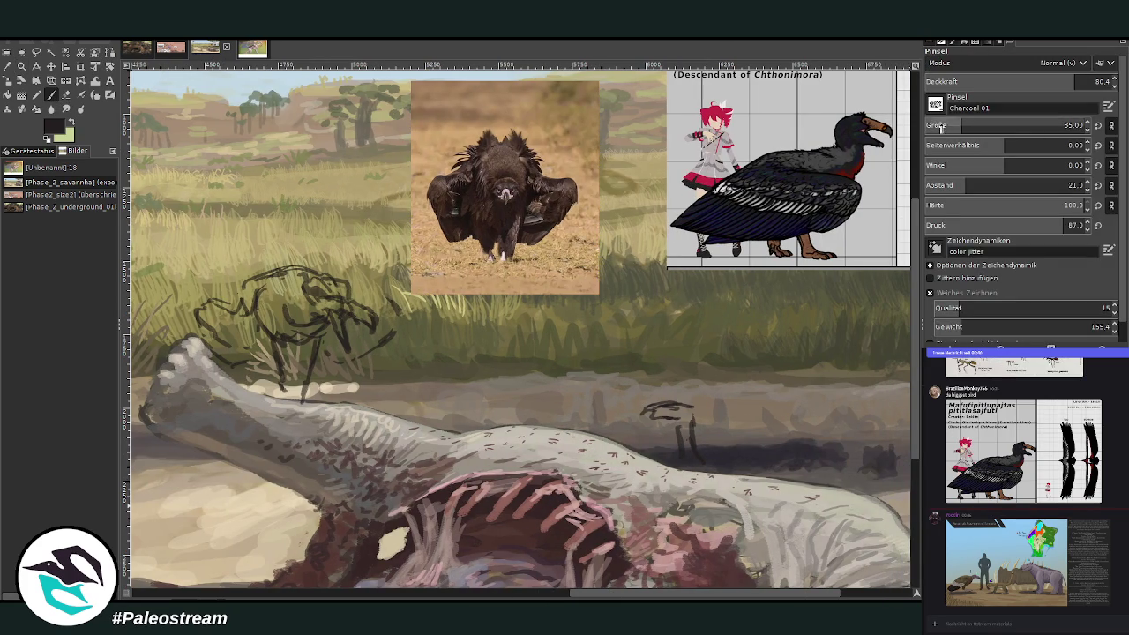
{"action": "key", "text": "period"}
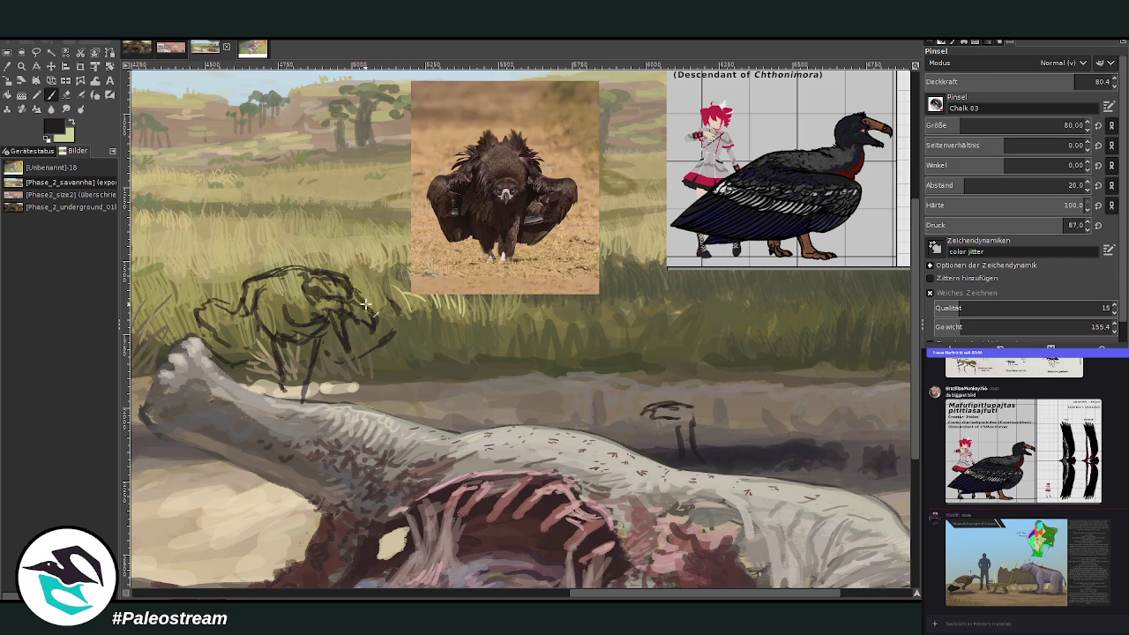
{"action": "mouse_move", "coordinate": [364, 298]}
{"action": "left_mouse_down"}
{"action": "mouse_move", "coordinate": [403, 308]}
{"action": "mouse_move", "coordinate": [373, 354]}
{"action": "mouse_move", "coordinate": [335, 375]}
{"action": "left_mouse_up"}
Step: Draw dark chalk lines for the bird's head outline, lower jaw, neck and legs
{"action": "mouse_move", "coordinate": [250, 283]}
{"action": "left_mouse_down"}
{"action": "mouse_move", "coordinate": [208, 351]}
{"action": "mouse_move", "coordinate": [281, 386]}
{"action": "left_mouse_up"}
{"action": "left_click_drag", "start_coordinate": [394, 357], "coordinate": [319, 388]}
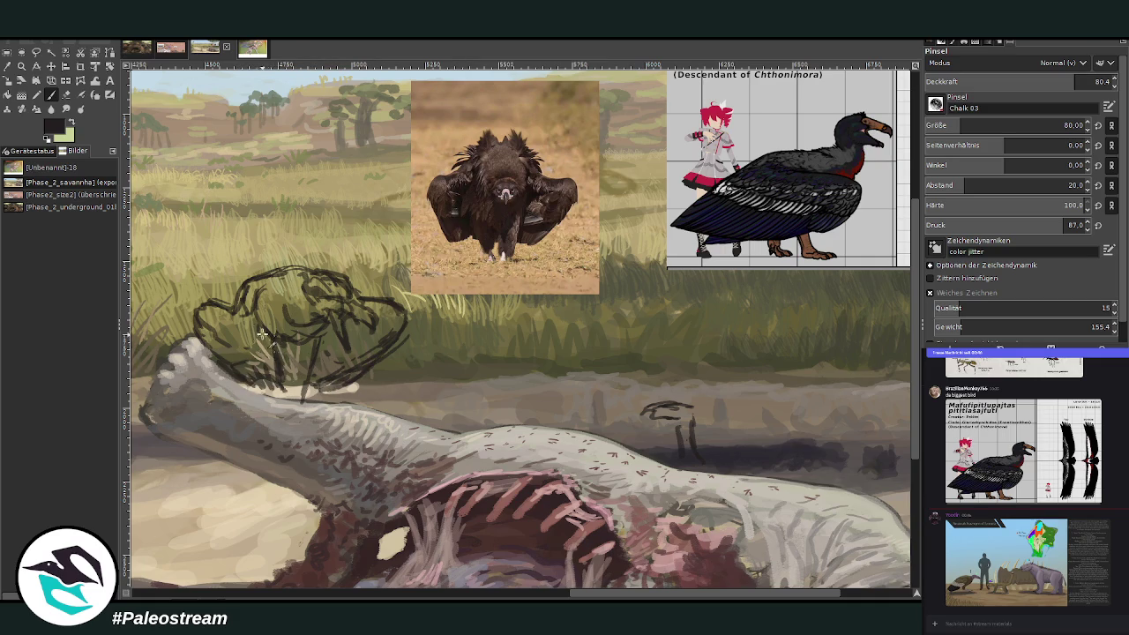
{"action": "mouse_move", "coordinate": [307, 330]}
{"action": "left_mouse_down"}
{"action": "mouse_move", "coordinate": [311, 370]}
{"action": "mouse_move", "coordinate": [281, 411]}
{"action": "left_mouse_up"}
{"action": "mouse_move", "coordinate": [278, 366]}
{"action": "left_mouse_down"}
{"action": "mouse_move", "coordinate": [277, 406]}
{"action": "mouse_move", "coordinate": [310, 419]}
{"action": "mouse_move", "coordinate": [262, 410]}
{"action": "mouse_move", "coordinate": [294, 425]}
{"action": "mouse_move", "coordinate": [286, 416]}
{"action": "mouse_move", "coordinate": [299, 403]}
{"action": "left_mouse_up"}
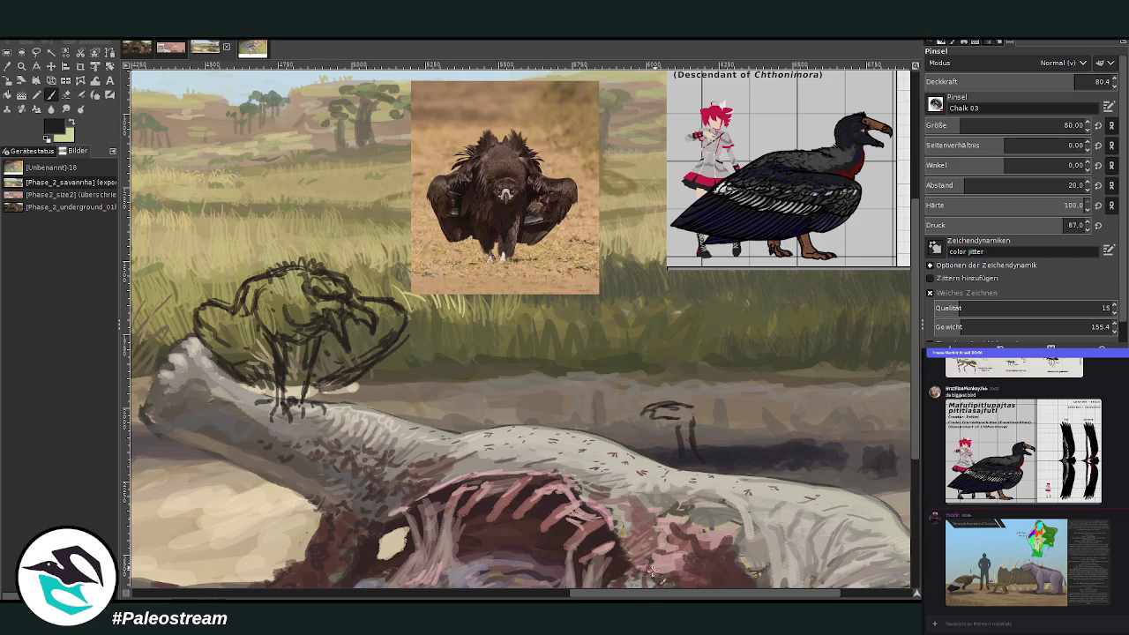
{"action": "scroll", "coordinate": [680, 556], "scroll_direction": "right", "scroll_amount": 5}
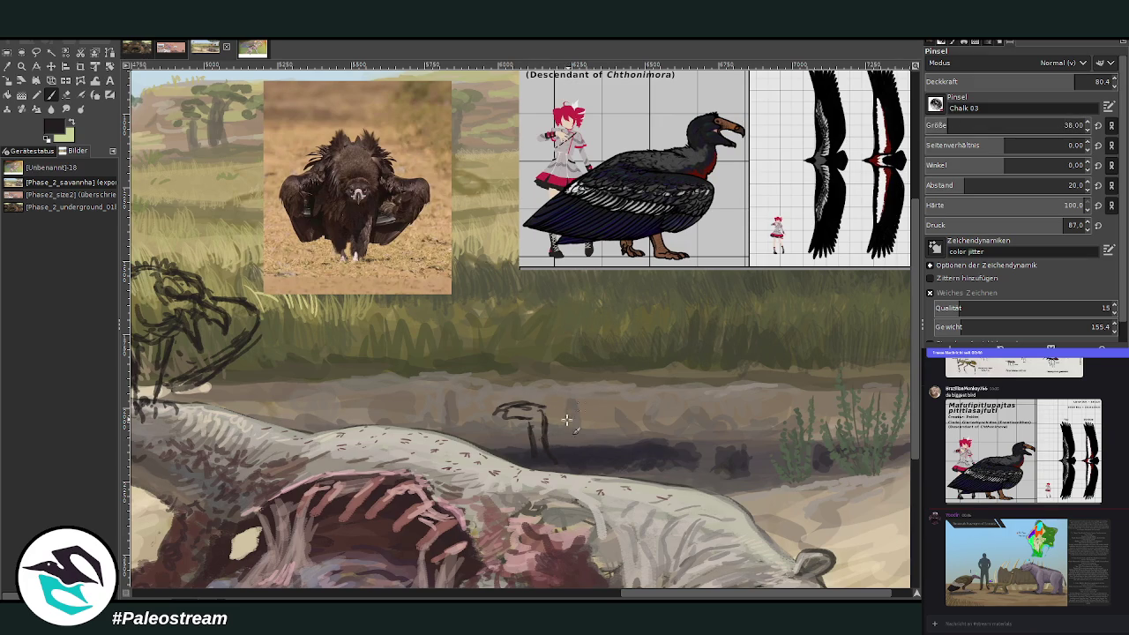
Step: Set brush size 27 and opacity about 88, then darken the small bird's head
{"action": "left_click_drag", "start_coordinate": [527, 422], "coordinate": [532, 466]}
{"action": "left_click_drag", "start_coordinate": [949, 129], "coordinate": [939, 129]}
{"action": "left_click_drag", "start_coordinate": [953, 81], "coordinate": [1073, 81]}
{"action": "left_click_drag", "start_coordinate": [517, 406], "coordinate": [493, 413]}
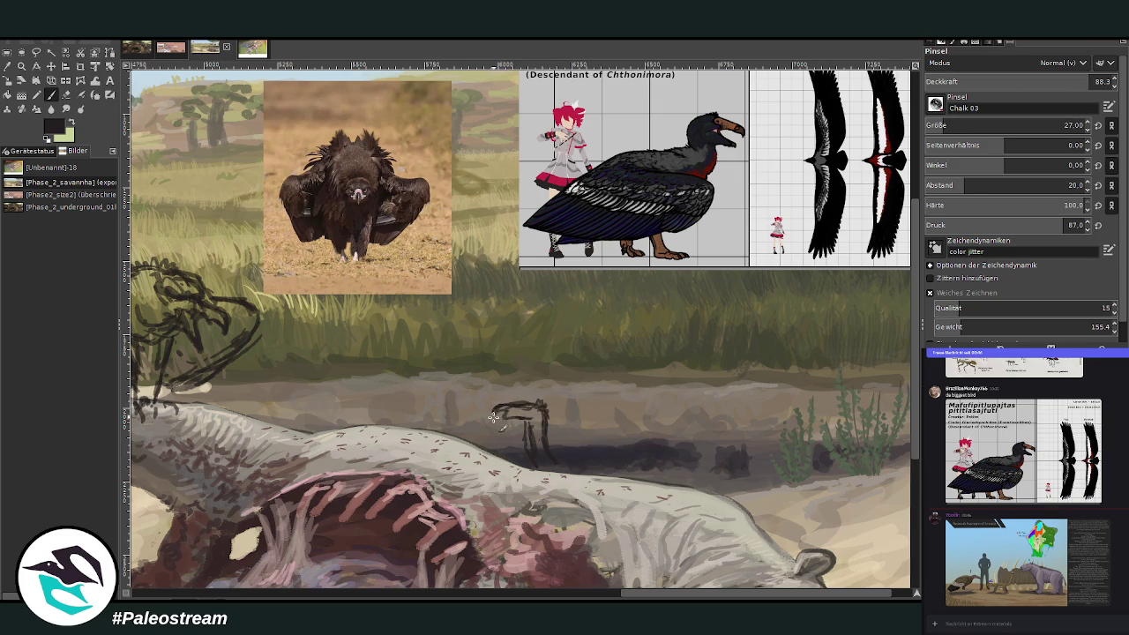
{"action": "left_click_drag", "start_coordinate": [496, 411], "coordinate": [527, 408]}
Step: Erase the small bird's long legs and redraw a shorter leg
{"action": "left_click", "coordinate": [66, 94]}
{"action": "mouse_move", "coordinate": [538, 441]}
{"action": "left_mouse_down"}
{"action": "mouse_move", "coordinate": [554, 466]}
{"action": "mouse_move", "coordinate": [531, 445]}
{"action": "left_mouse_up"}
{"action": "key", "text": "p"}
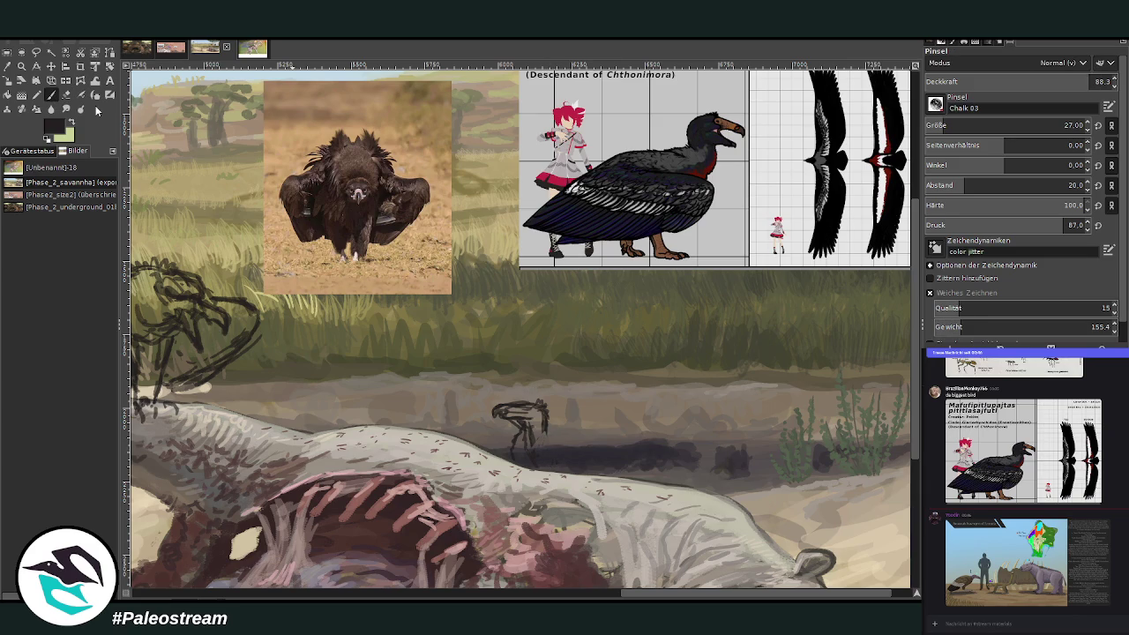
{"action": "left_click_drag", "start_coordinate": [538, 438], "coordinate": [544, 455]}
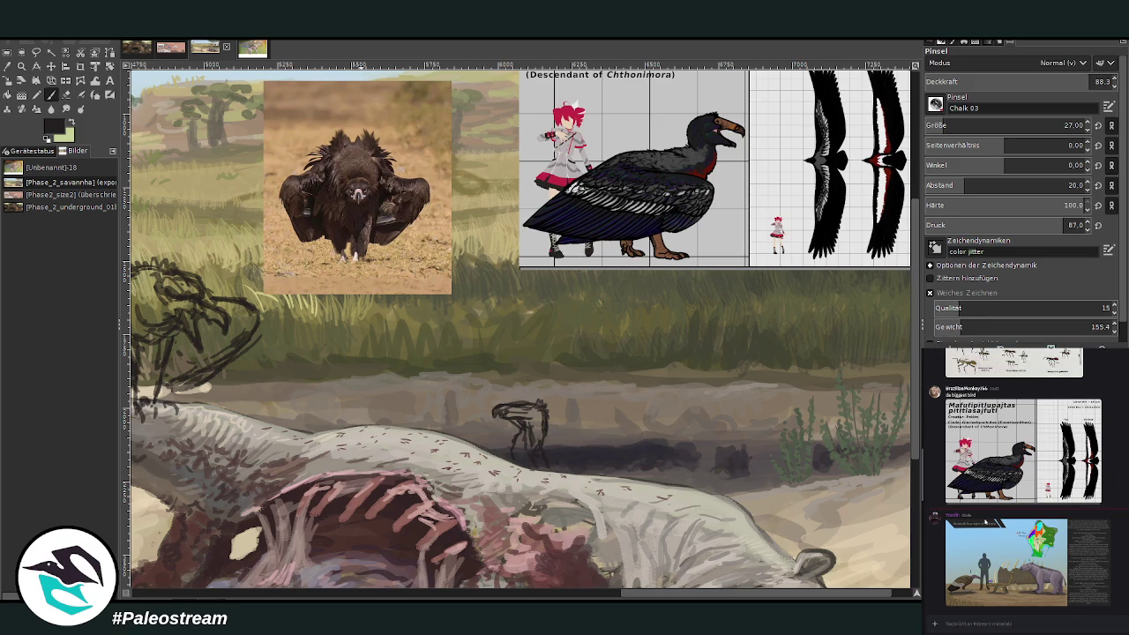
{"action": "scroll", "coordinate": [981, 517], "scroll_direction": "up", "scroll_amount": 10}
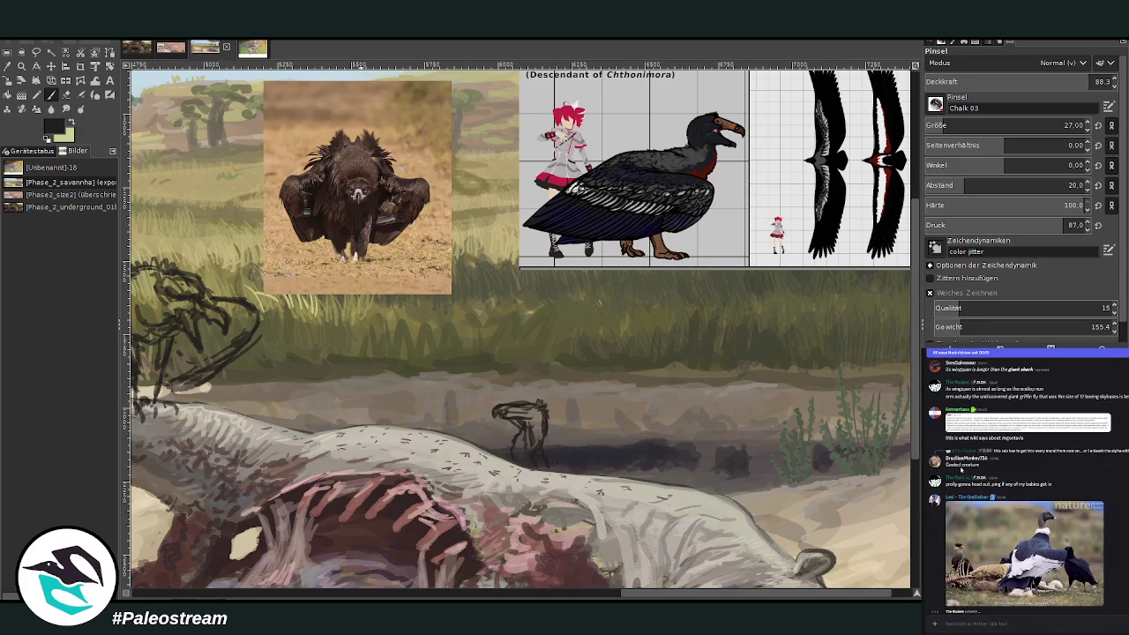
Step: Save the condor photo from the chat and switch to the stream-materials channel
{"action": "left_click", "coordinate": [965, 548]}
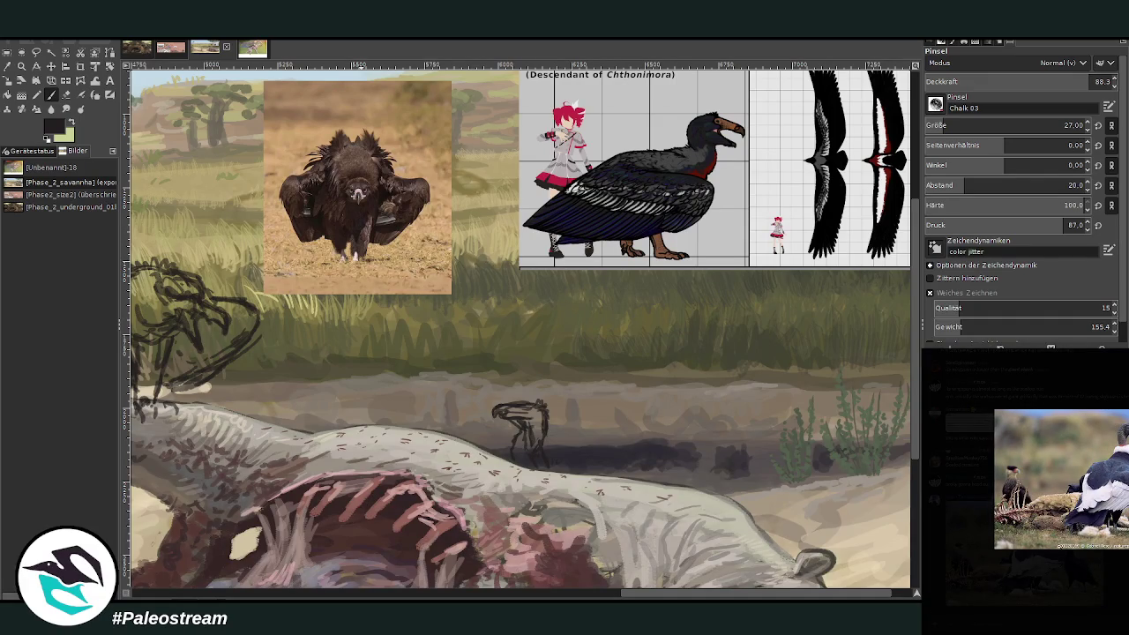
{"action": "right_click", "coordinate": [1069, 500]}
{"action": "left_click", "coordinate": [1076, 517]}
{"action": "key", "text": "Escape"}
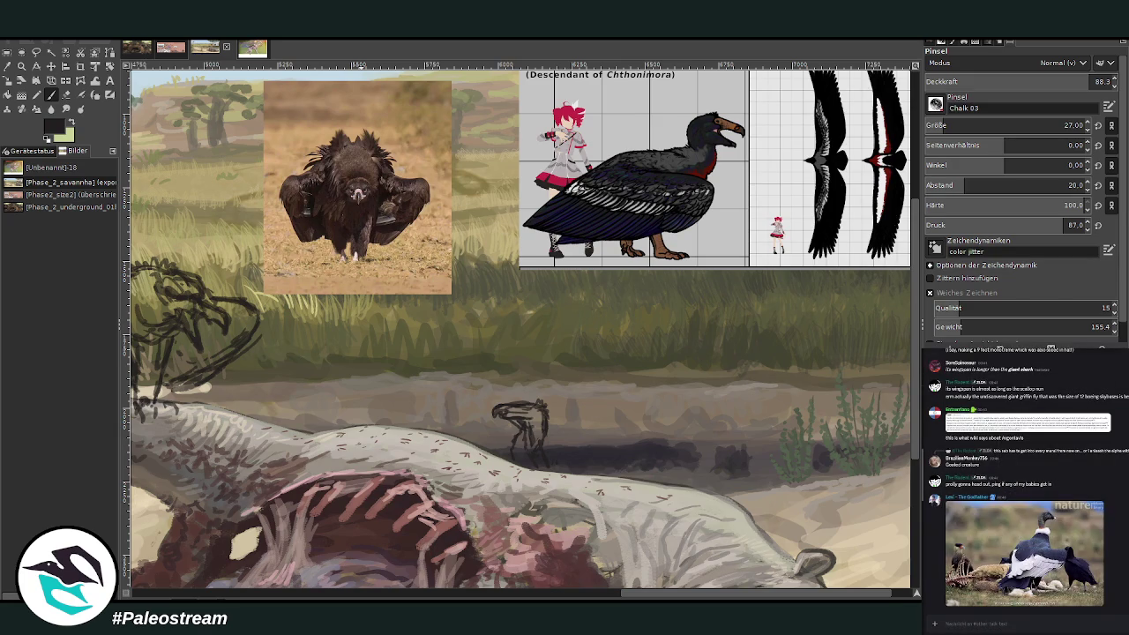
{"action": "key", "text": "alt+Up"}
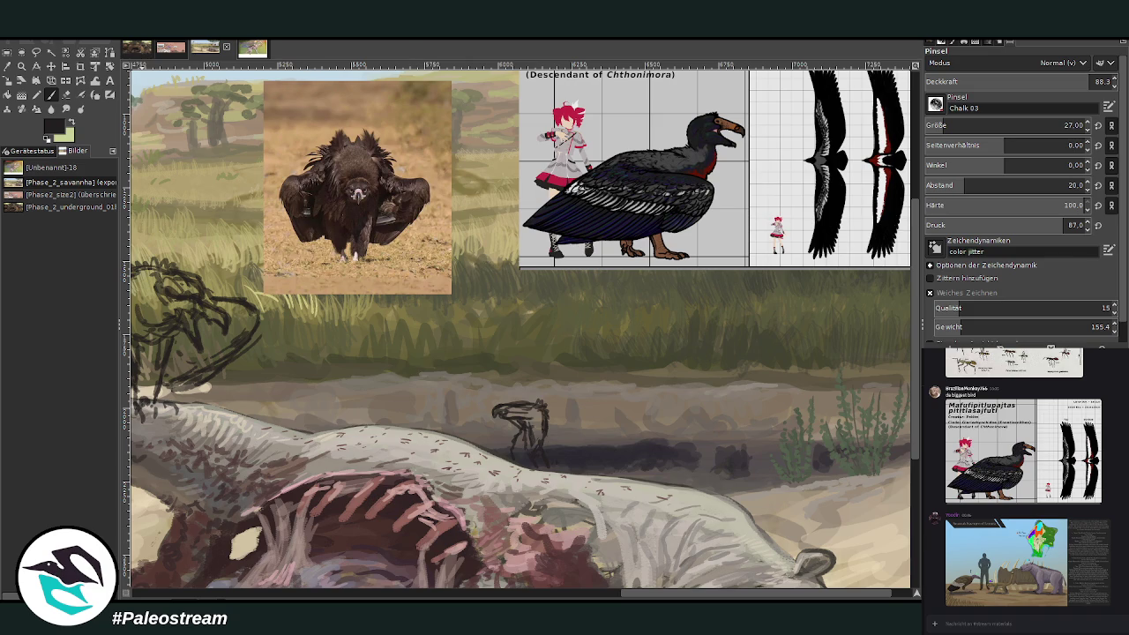
{"action": "left_click_drag", "start_coordinate": [657, 593], "coordinate": [613, 593]}
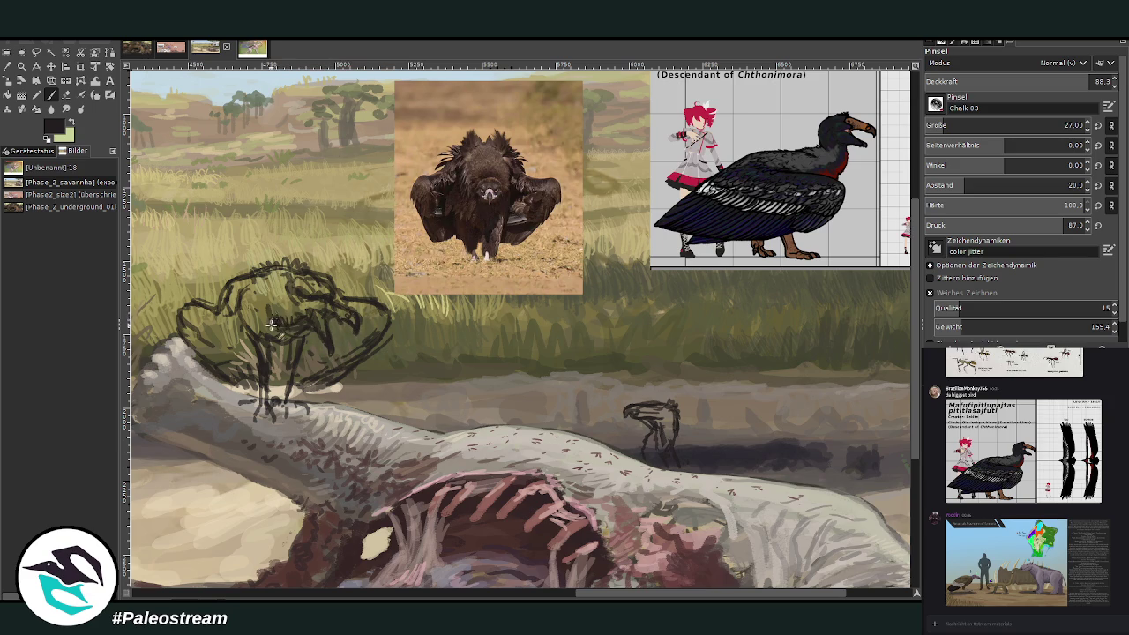
Step: Hatch dark shading over the vulture's head and back, and add strokes around its legs
{"action": "mouse_move", "coordinate": [263, 290]}
{"action": "left_mouse_down"}
{"action": "mouse_move", "coordinate": [247, 300]}
{"action": "mouse_move", "coordinate": [256, 322]}
{"action": "mouse_move", "coordinate": [289, 282]}
{"action": "mouse_move", "coordinate": [254, 277]}
{"action": "mouse_move", "coordinate": [311, 263]}
{"action": "left_mouse_up"}
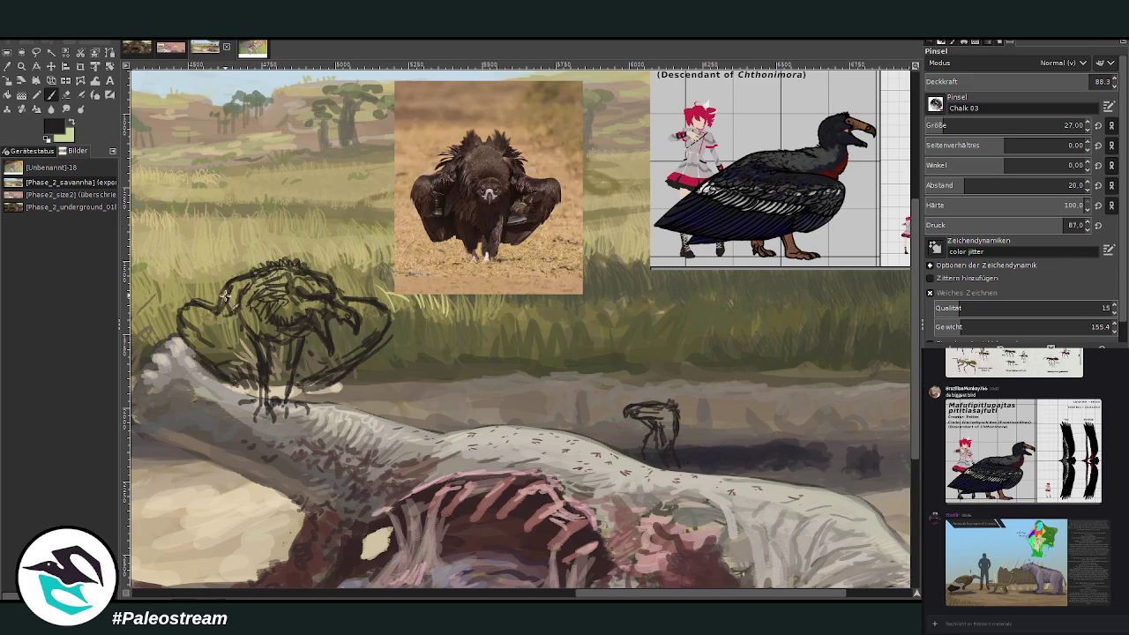
{"action": "left_click_drag", "start_coordinate": [230, 286], "coordinate": [265, 263]}
{"action": "left_click", "coordinate": [66, 95]}
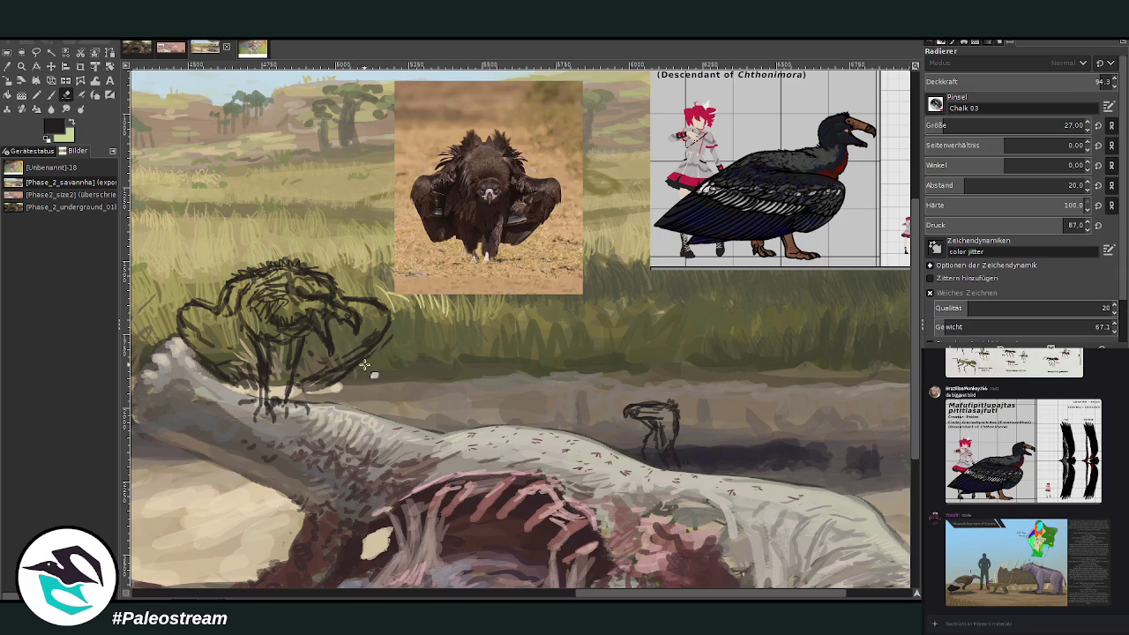
{"action": "left_click", "coordinate": [50, 97]}
{"action": "left_click", "coordinate": [50, 97]}
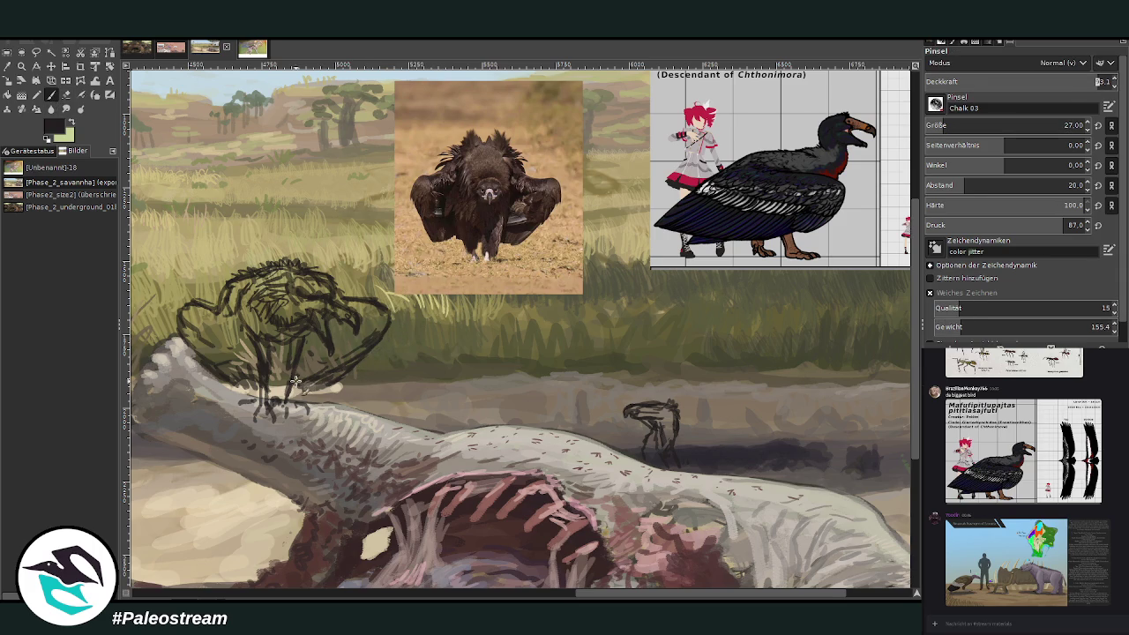
{"action": "mouse_move", "coordinate": [284, 401]}
{"action": "left_mouse_down"}
{"action": "mouse_move", "coordinate": [299, 351]}
{"action": "mouse_move", "coordinate": [266, 404]}
{"action": "left_mouse_up"}
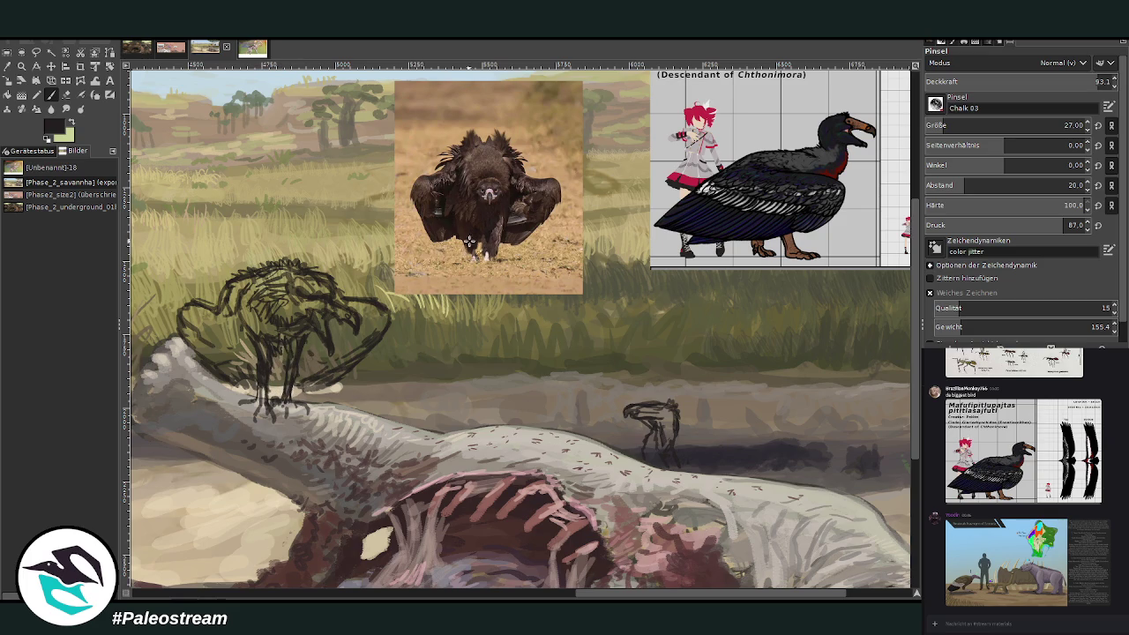
{"action": "key", "text": "shift+ctrl+j"}
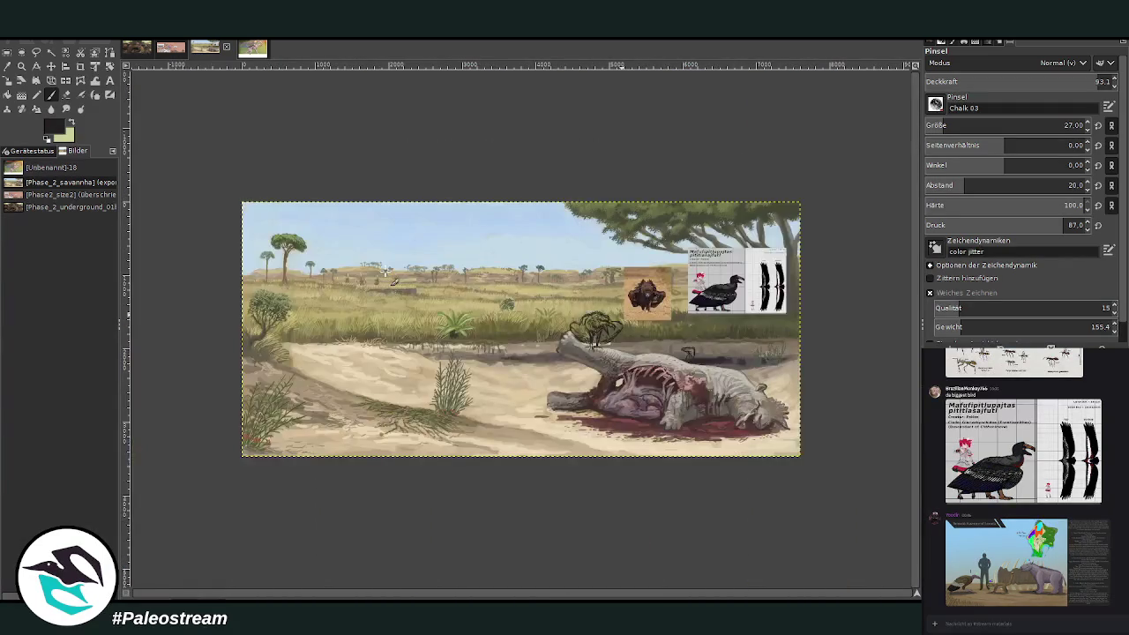
Step: Move the vulture photo up-left and the species reference sheet to the lower right
{"action": "key", "text": "z"}
{"action": "left_click_drag", "start_coordinate": [543, 257], "coordinate": [705, 431]}
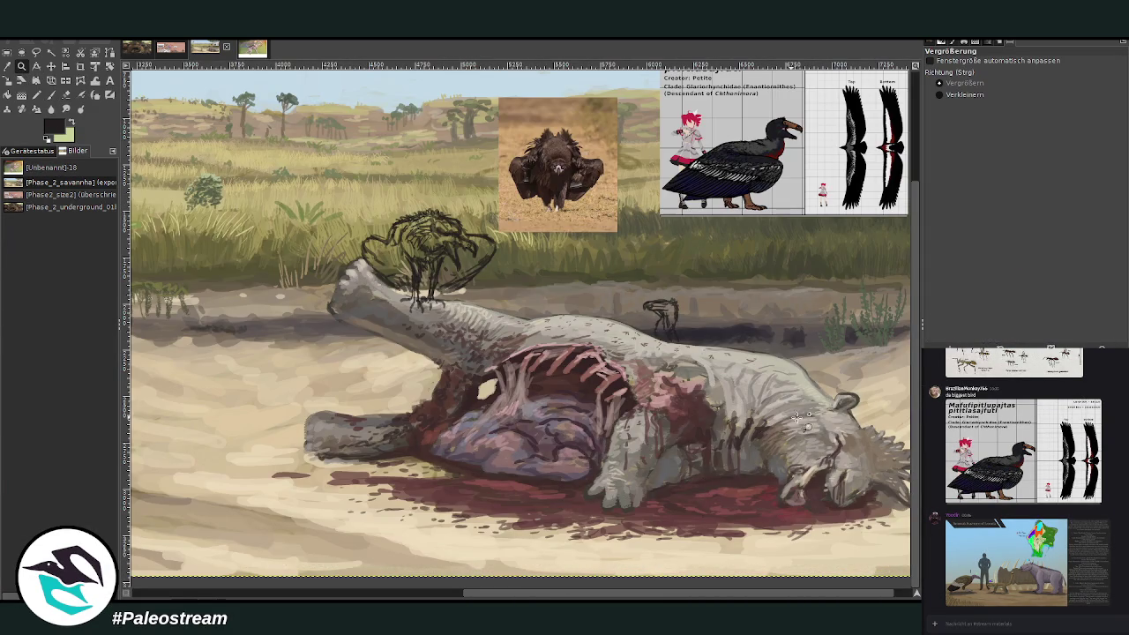
{"action": "scroll", "coordinate": [869, 250], "scroll_direction": "up", "scroll_amount": 3}
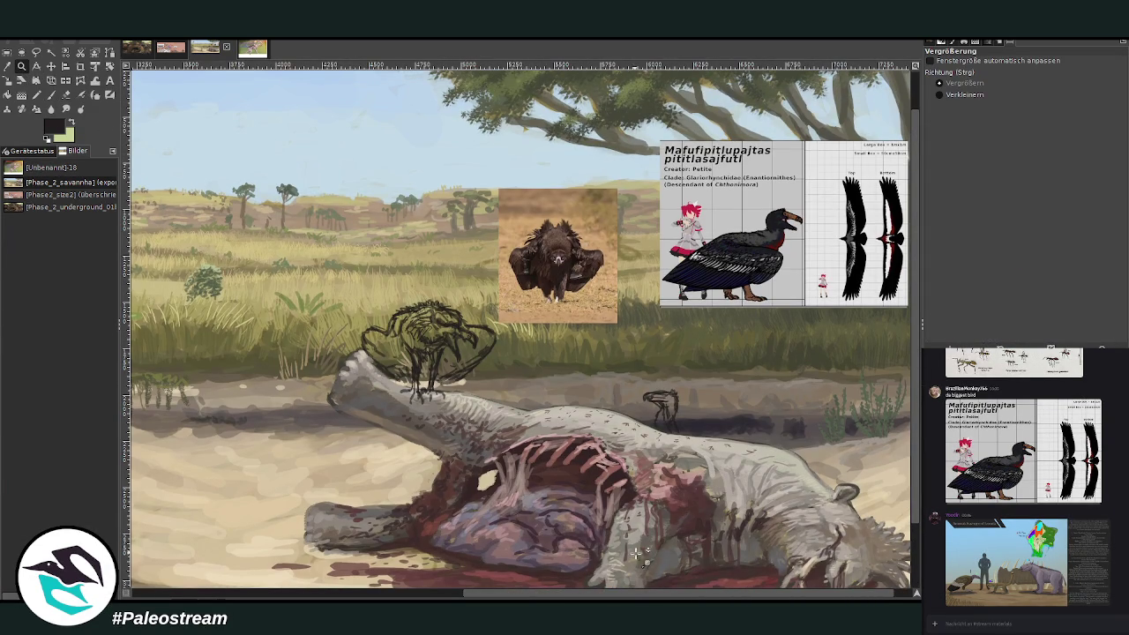
{"action": "scroll", "coordinate": [521, 327], "scroll_direction": "right", "scroll_amount": 1}
{"action": "left_click", "coordinate": [50, 65]}
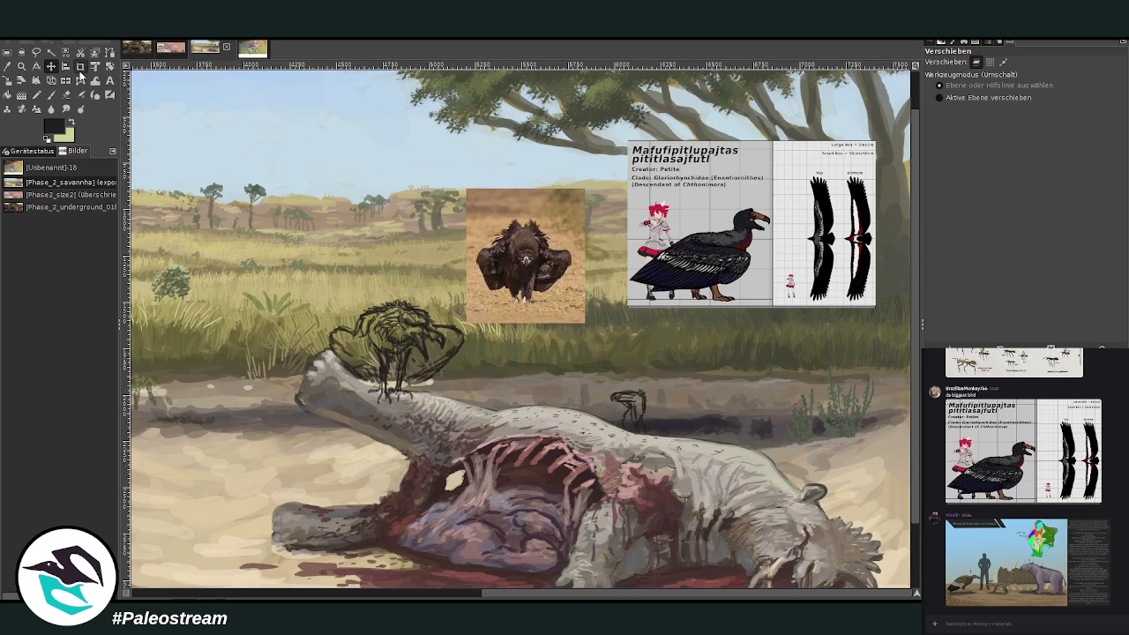
{"action": "left_click_drag", "start_coordinate": [515, 233], "coordinate": [361, 131]}
{"action": "left_click_drag", "start_coordinate": [729, 165], "coordinate": [725, 481]}
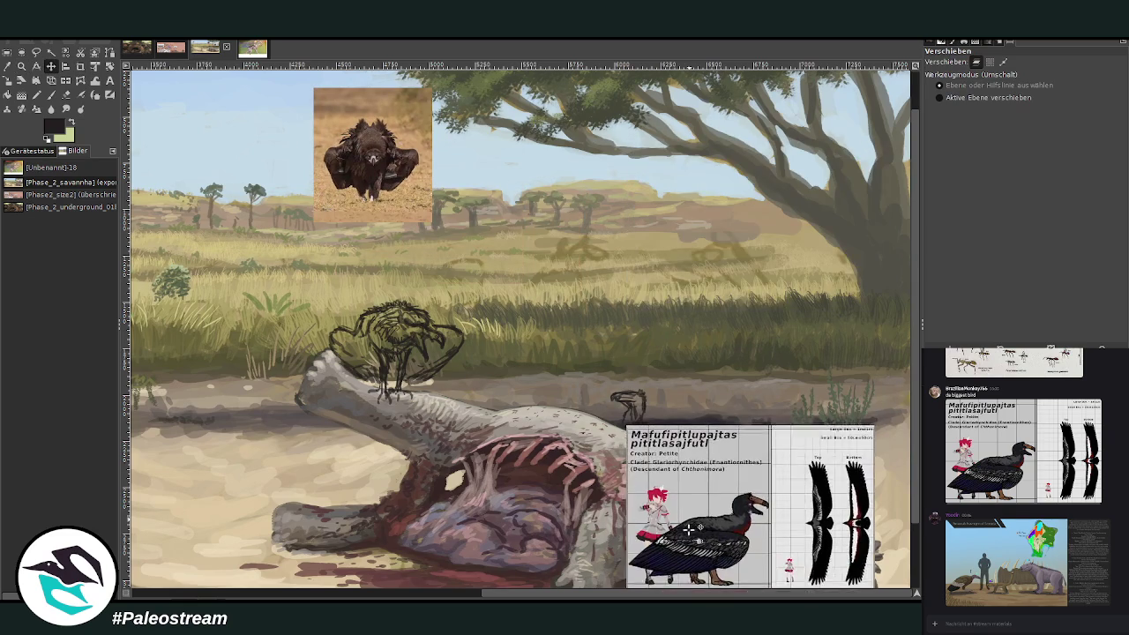
Step: Sketch the flying bird's long wing lines sweeping up toward the acacia
{"action": "left_click", "coordinate": [50, 95]}
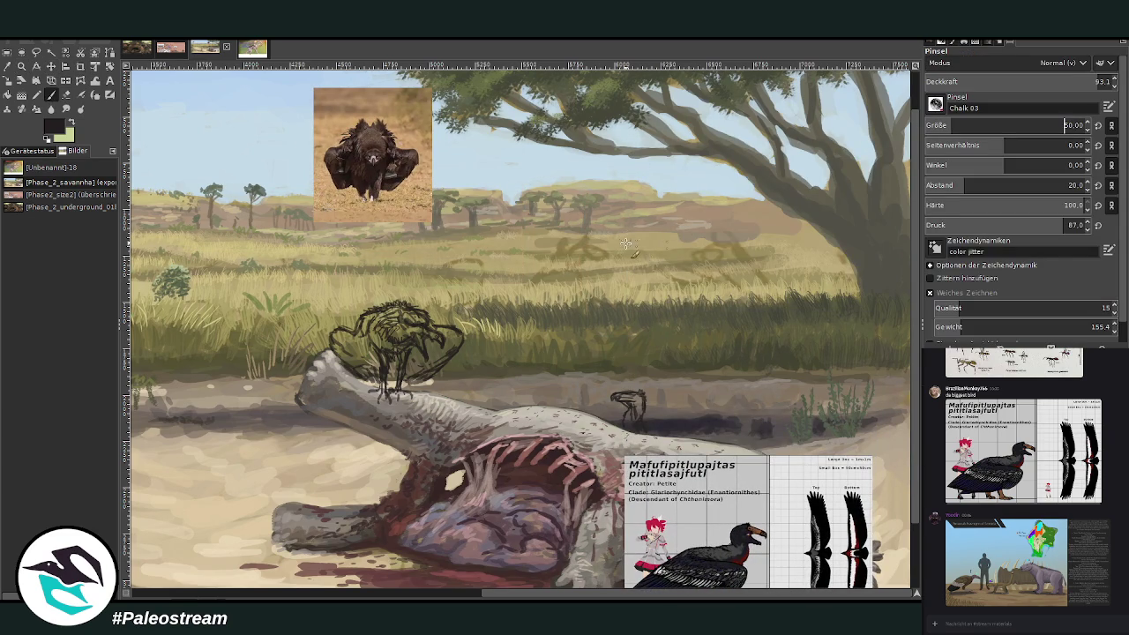
{"action": "mouse_move", "coordinate": [641, 219]}
{"action": "left_mouse_down"}
{"action": "mouse_move", "coordinate": [586, 221]}
{"action": "mouse_move", "coordinate": [695, 210]}
{"action": "left_mouse_up"}
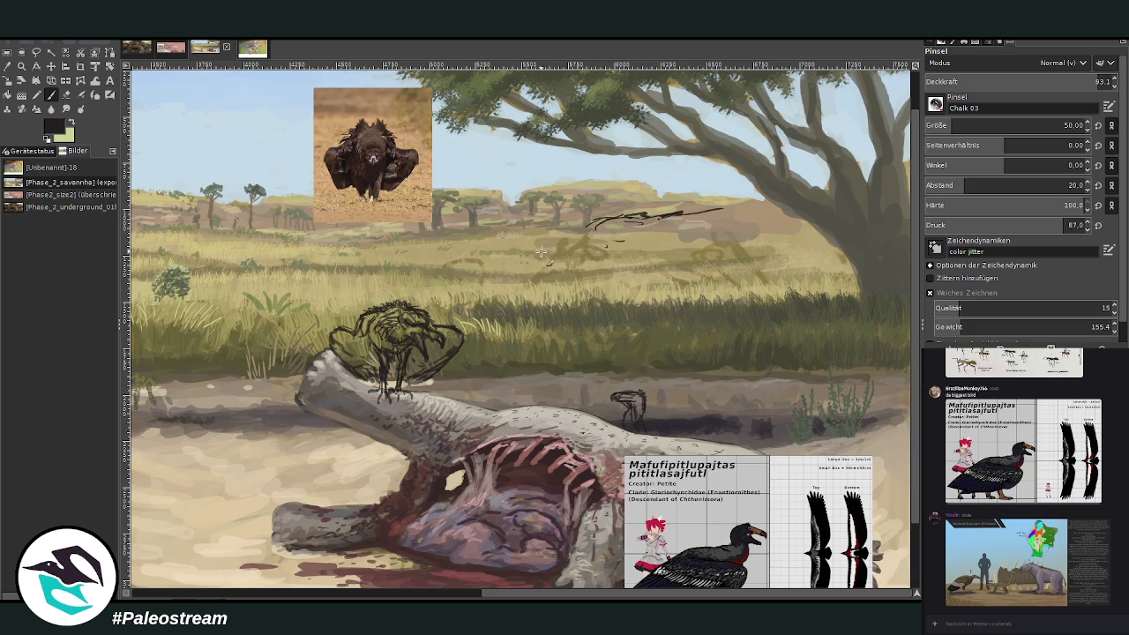
{"action": "left_click_drag", "start_coordinate": [573, 224], "coordinate": [407, 224]}
{"action": "mouse_move", "coordinate": [695, 209]}
{"action": "left_mouse_down"}
{"action": "mouse_move", "coordinate": [847, 144]}
{"action": "mouse_move", "coordinate": [568, 213]}
{"action": "left_mouse_up"}
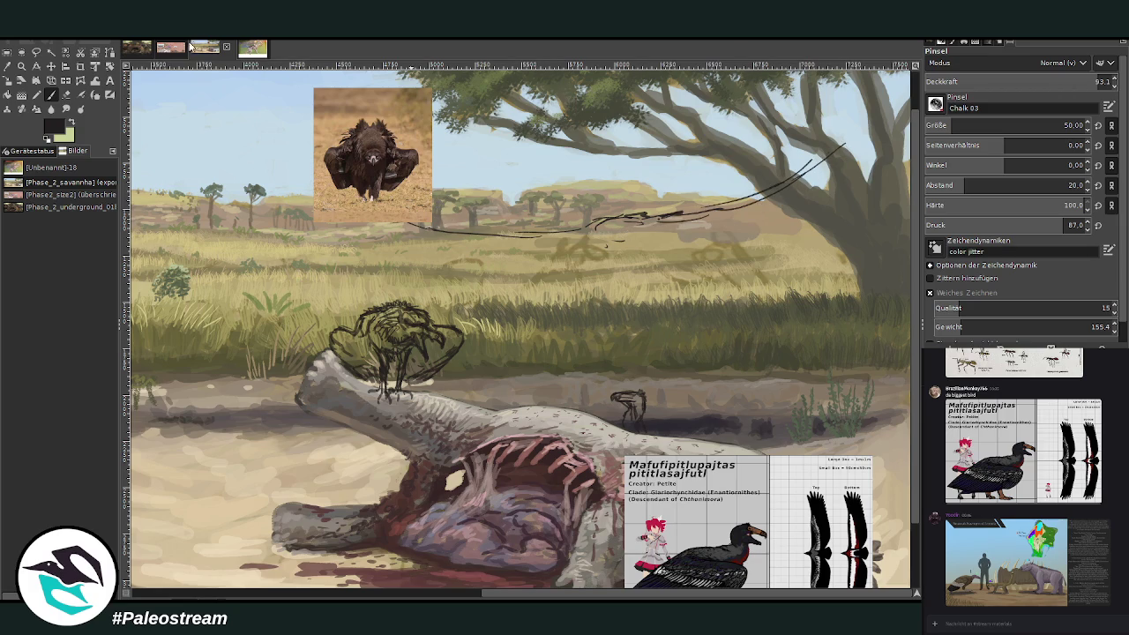
{"action": "left_click", "coordinate": [165, 51]}
Step: Shift the vulture wingspan reference layers left and down on the size-comparison chart
{"action": "left_click_drag", "start_coordinate": [344, 596], "coordinate": [581, 598]}
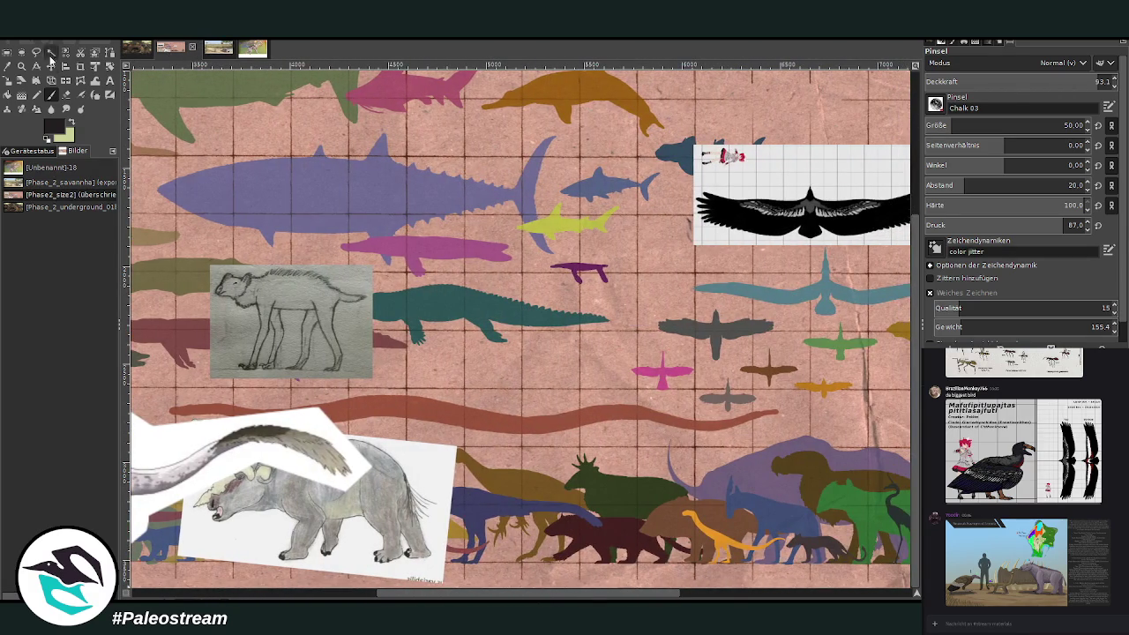
{"action": "left_click", "coordinate": [50, 65]}
{"action": "left_click_drag", "start_coordinate": [794, 194], "coordinate": [238, 277]}
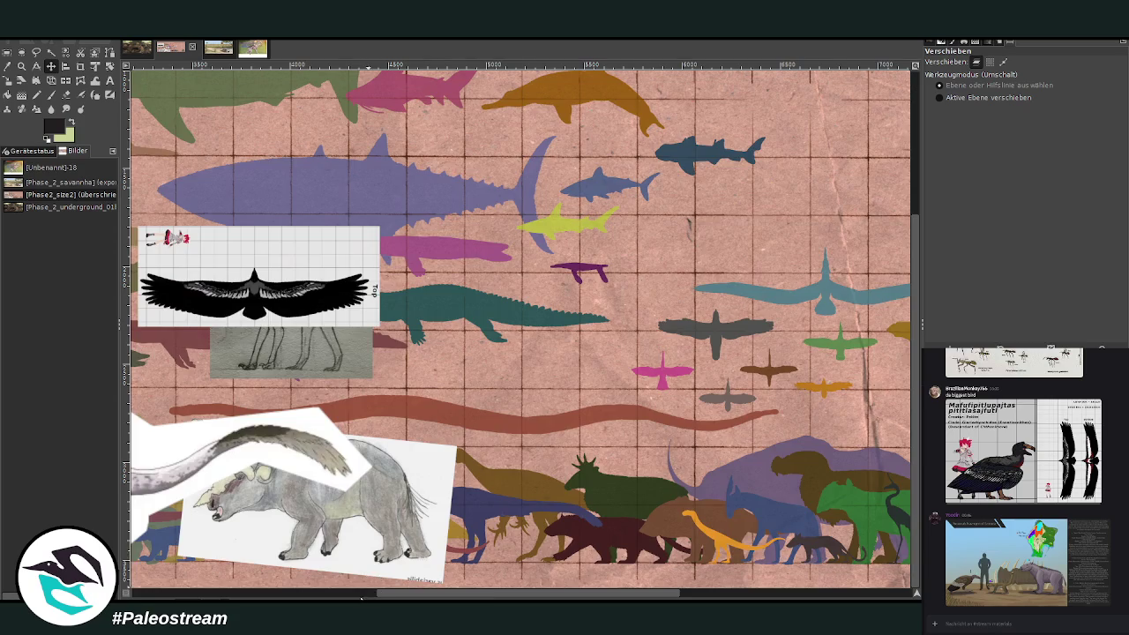
{"action": "left_click", "coordinate": [358, 597]}
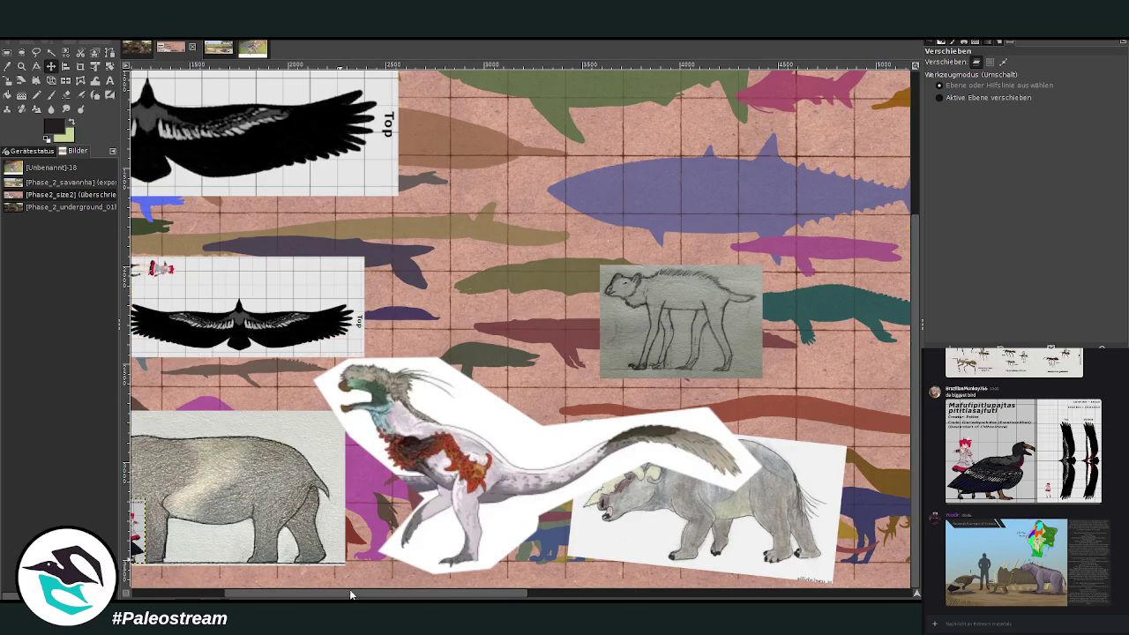
{"action": "left_click_drag", "start_coordinate": [351, 596], "coordinate": [258, 596]}
{"action": "left_click_drag", "start_coordinate": [401, 323], "coordinate": [344, 344]}
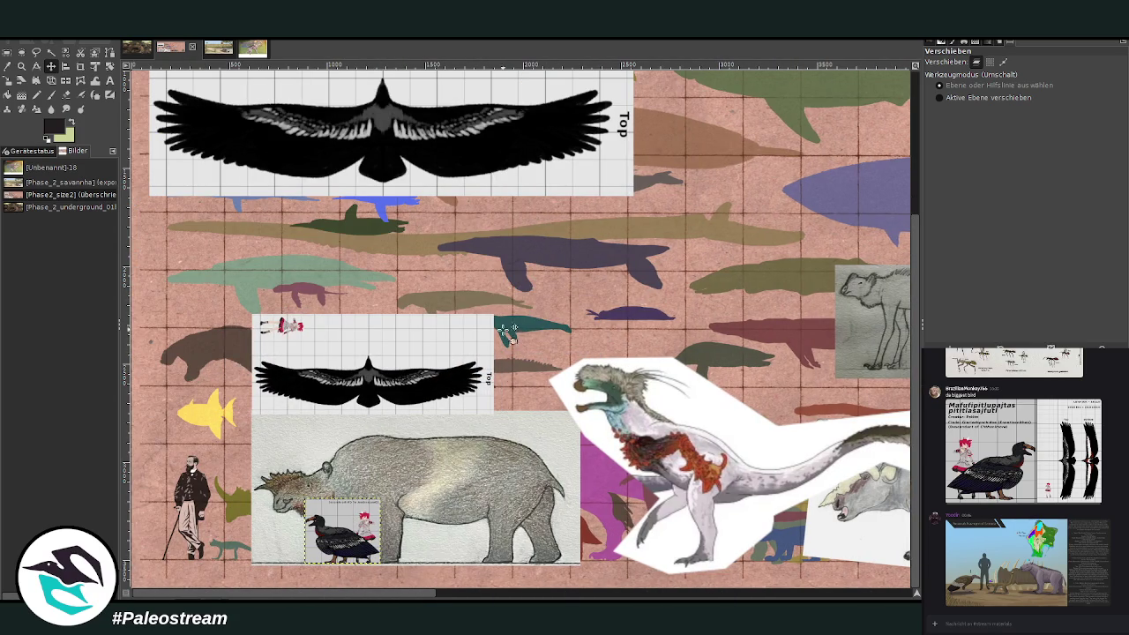
{"action": "left_click", "coordinate": [218, 48]}
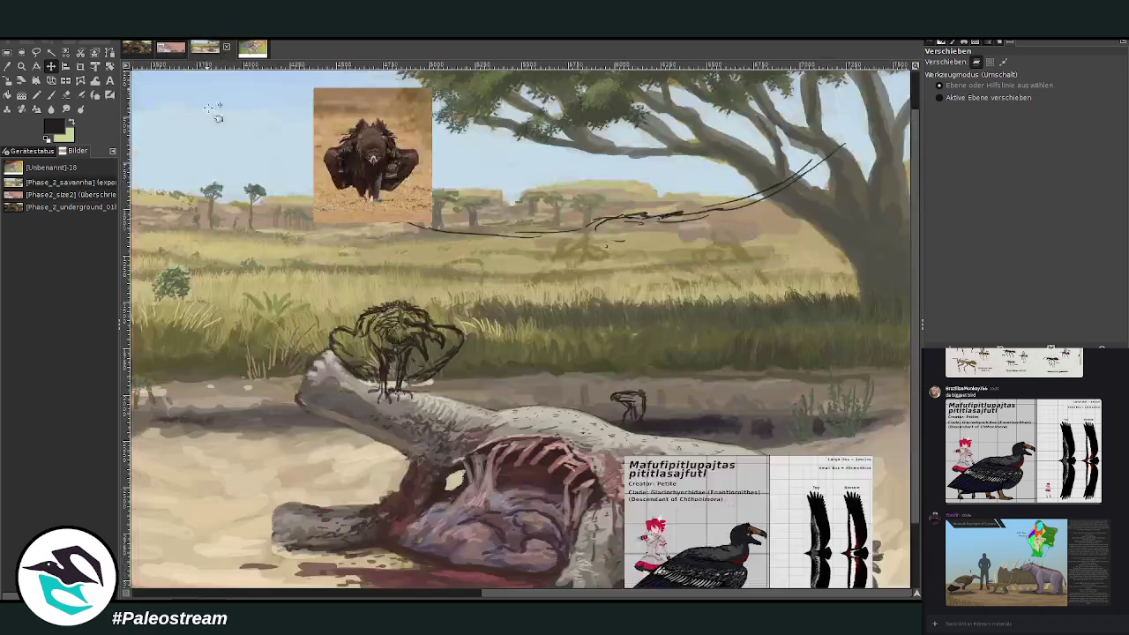
Step: Add chalk strokes for the flying bird's body, wing tip, wing contours and hanging legs
{"action": "left_click", "coordinate": [51, 94]}
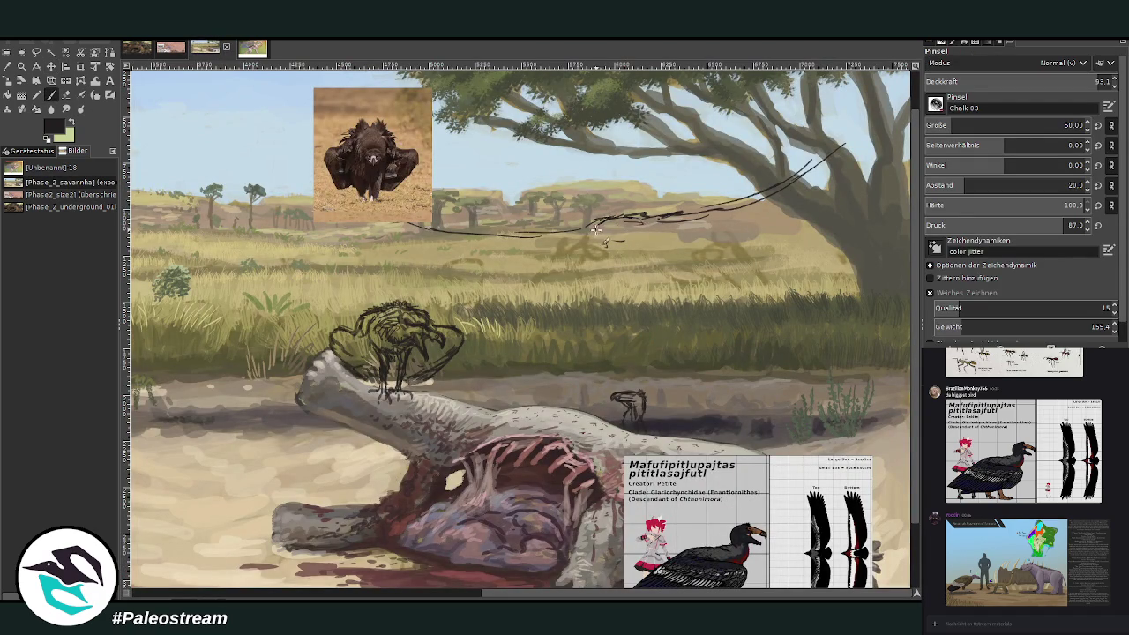
{"action": "mouse_move", "coordinate": [587, 218]}
{"action": "left_mouse_down"}
{"action": "mouse_move", "coordinate": [569, 239]}
{"action": "mouse_move", "coordinate": [631, 231]}
{"action": "mouse_move", "coordinate": [648, 238]}
{"action": "mouse_move", "coordinate": [644, 250]}
{"action": "mouse_move", "coordinate": [701, 247]}
{"action": "mouse_move", "coordinate": [692, 235]}
{"action": "mouse_move", "coordinate": [651, 263]}
{"action": "mouse_move", "coordinate": [622, 264]}
{"action": "mouse_move", "coordinate": [672, 255]}
{"action": "left_mouse_up"}
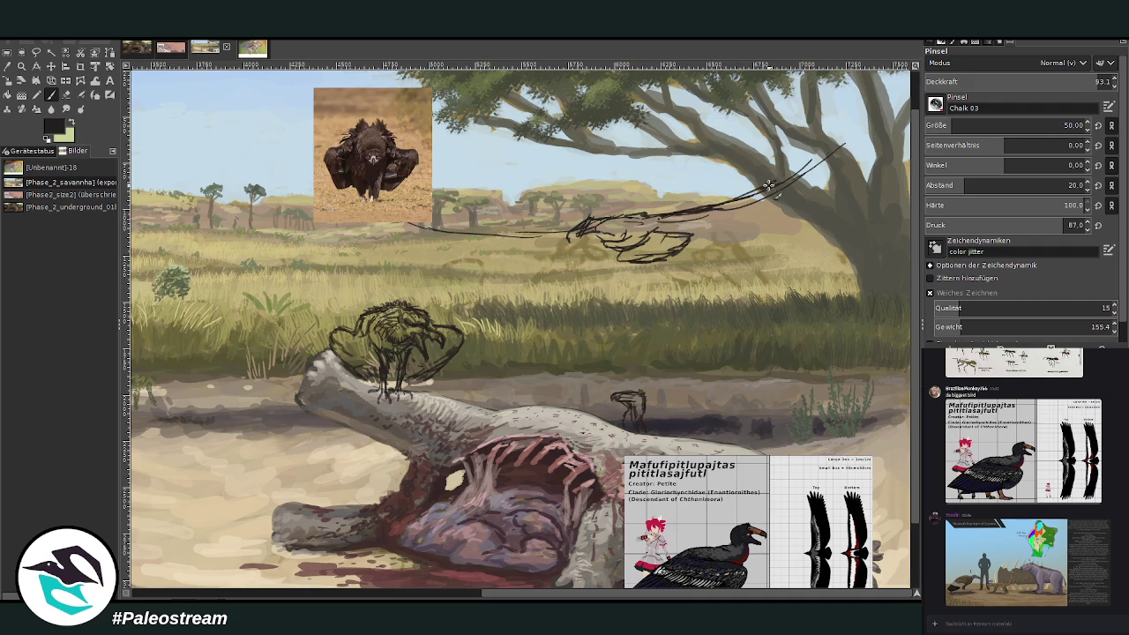
{"action": "mouse_move", "coordinate": [749, 199]}
{"action": "left_mouse_down"}
{"action": "mouse_move", "coordinate": [804, 166]}
{"action": "mouse_move", "coordinate": [812, 179]}
{"action": "mouse_move", "coordinate": [884, 126]}
{"action": "mouse_move", "coordinate": [826, 201]}
{"action": "left_mouse_up"}
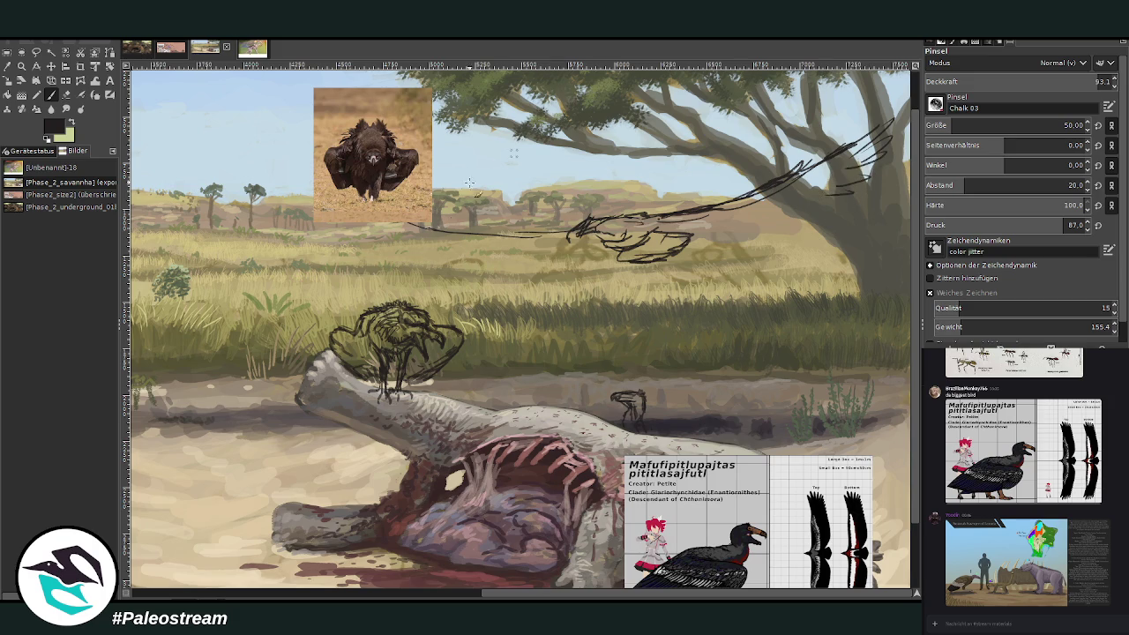
{"action": "mouse_move", "coordinate": [482, 231]}
{"action": "left_mouse_down"}
{"action": "mouse_move", "coordinate": [407, 225]}
{"action": "mouse_move", "coordinate": [528, 260]}
{"action": "mouse_move", "coordinate": [759, 220]}
{"action": "mouse_move", "coordinate": [823, 192]}
{"action": "mouse_move", "coordinate": [696, 235]}
{"action": "mouse_move", "coordinate": [799, 201]}
{"action": "left_mouse_up"}
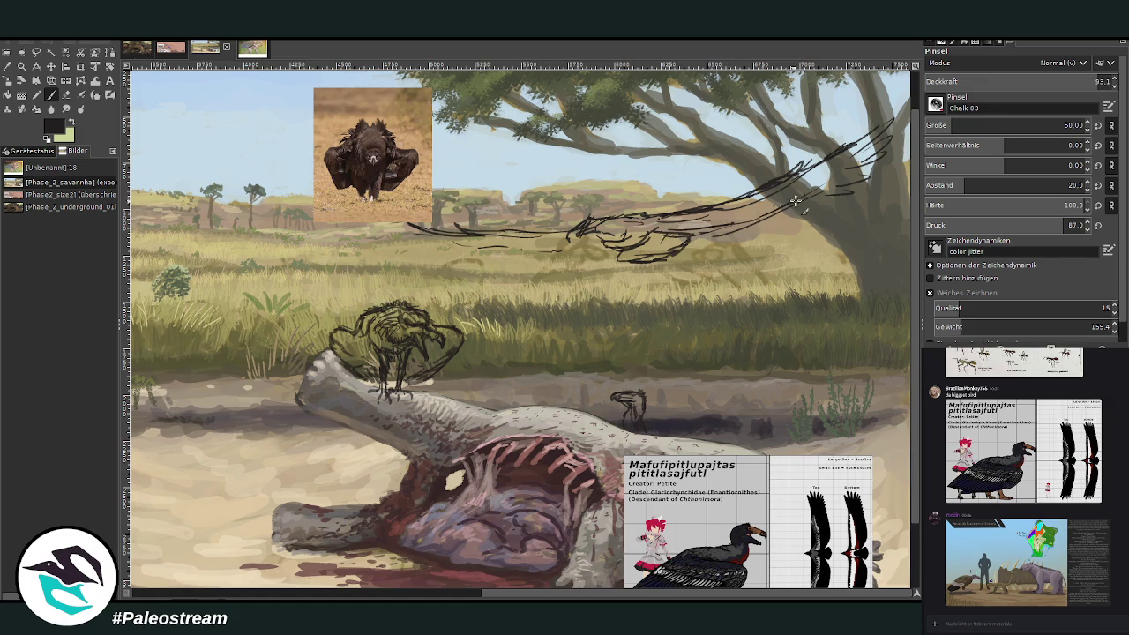
{"action": "left_click_drag", "start_coordinate": [591, 241], "coordinate": [534, 253]}
{"action": "mouse_move", "coordinate": [640, 249]}
{"action": "left_mouse_down"}
{"action": "mouse_move", "coordinate": [646, 277]}
{"action": "mouse_move", "coordinate": [589, 284]}
{"action": "left_mouse_up"}
Step: Zoom in on the upper painting and lasso around the flying bird sketch
{"action": "key", "text": "minus"}
{"action": "key", "text": "minus"}
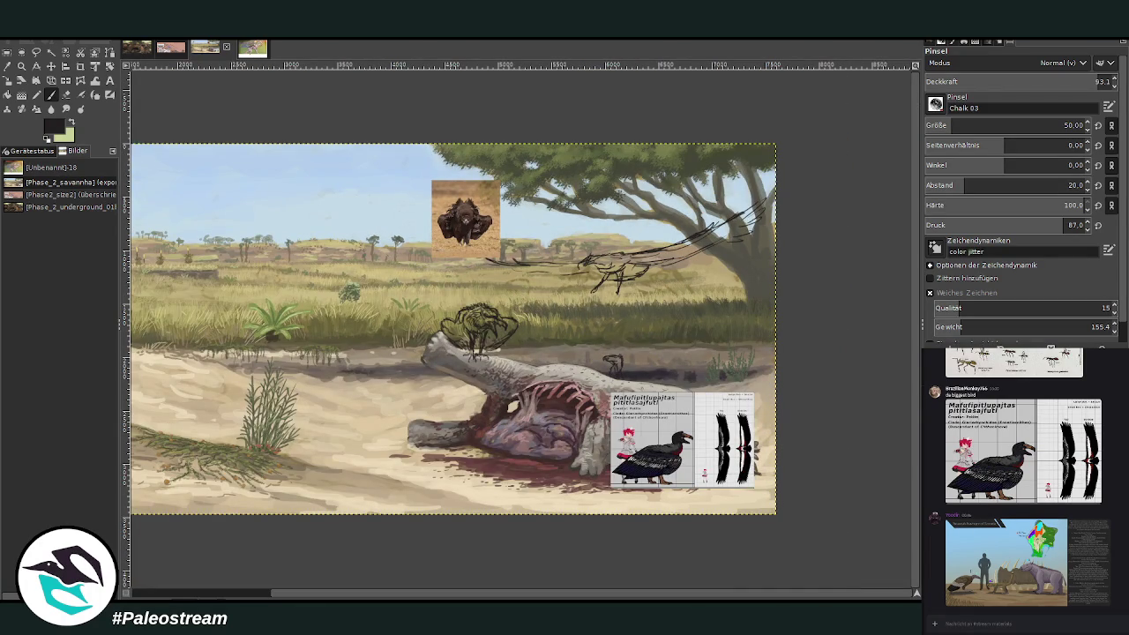
{"action": "left_click", "coordinate": [21, 66]}
{"action": "left_click", "coordinate": [379, 163]}
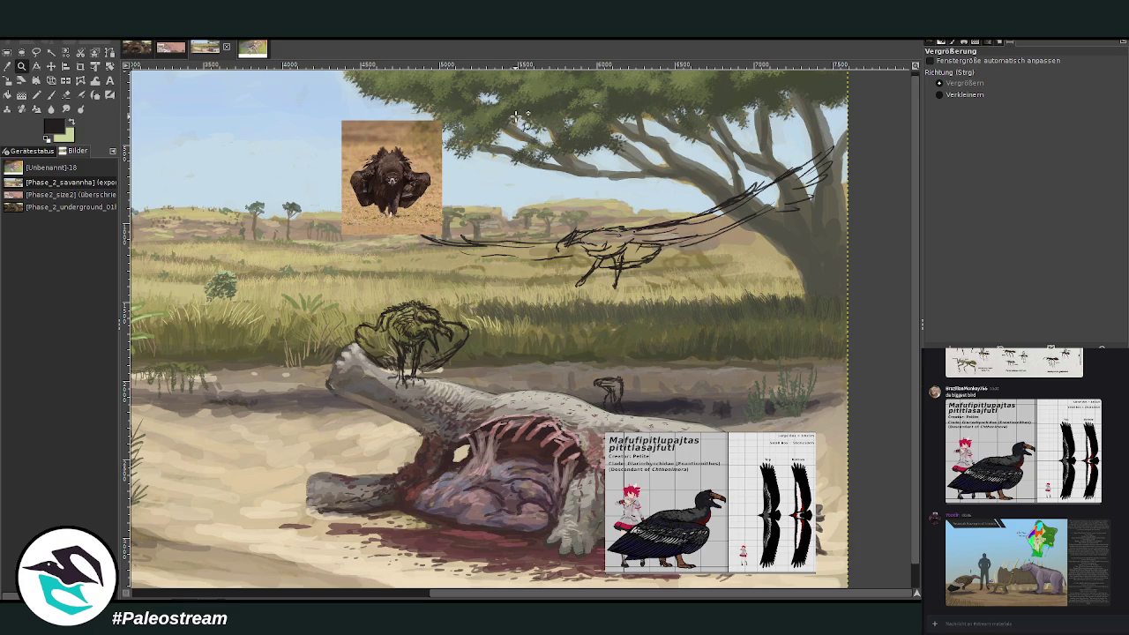
{"action": "key", "text": "f"}
{"action": "mouse_move", "coordinate": [731, 278]}
{"action": "left_mouse_down"}
{"action": "mouse_move", "coordinate": [604, 168]}
{"action": "mouse_move", "coordinate": [683, 291]}
{"action": "left_mouse_up"}
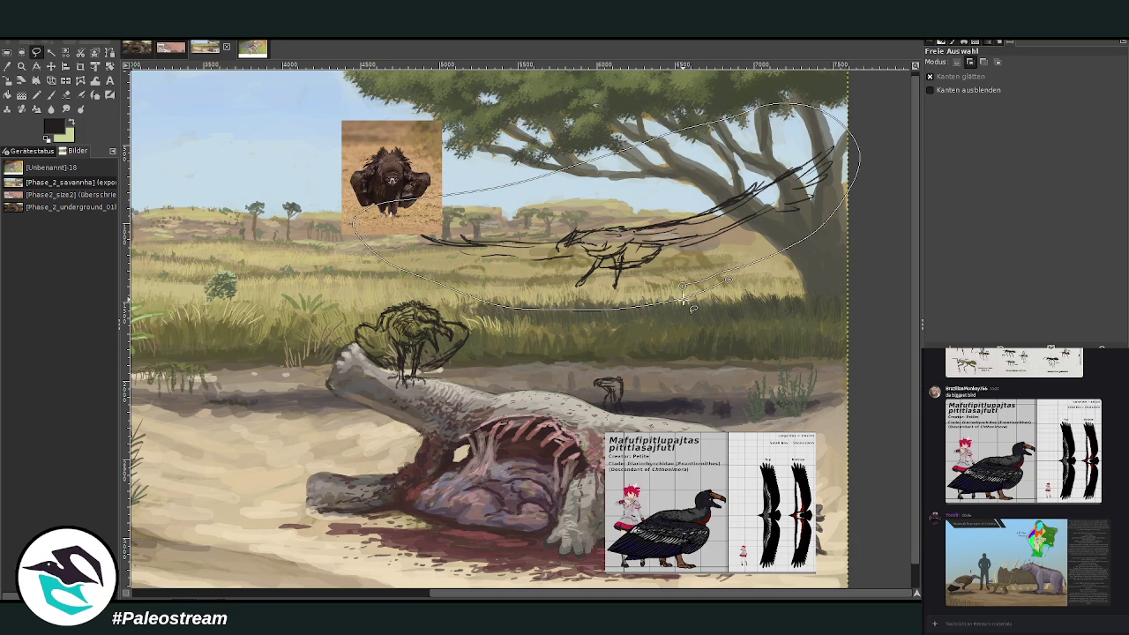
{"action": "key", "text": "Return"}
{"action": "key", "text": "ctrl+x"}
{"action": "key", "text": "ctrl+v"}
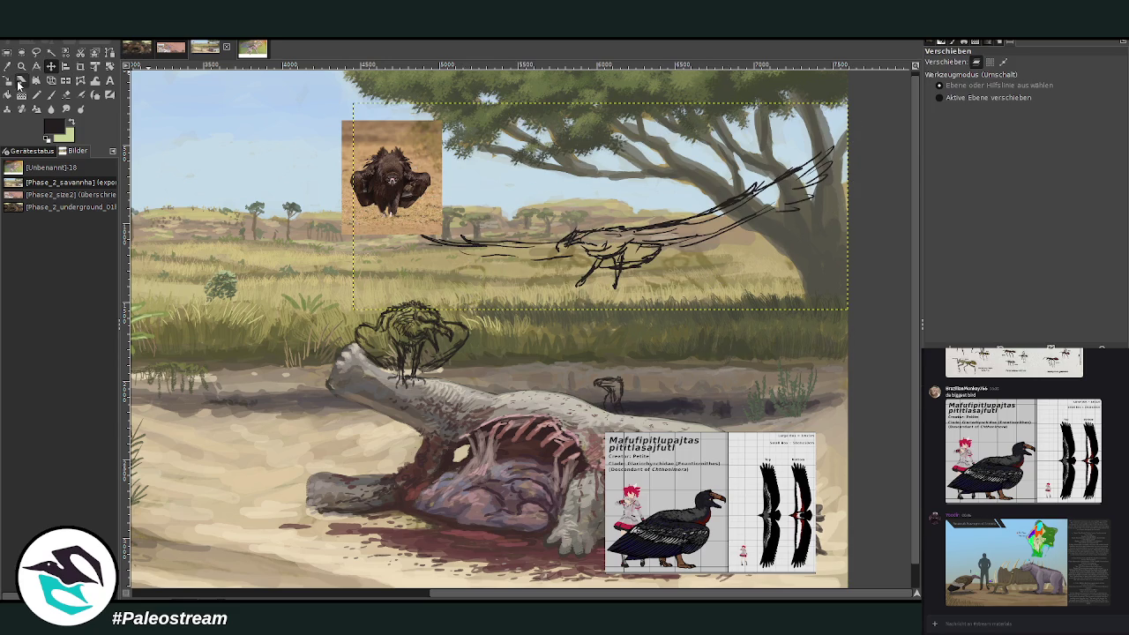
{"action": "key", "text": "shift+s"}
{"action": "left_click", "coordinate": [532, 257]}
{"action": "left_click_drag", "start_coordinate": [530, 256], "coordinate": [429, 298]}
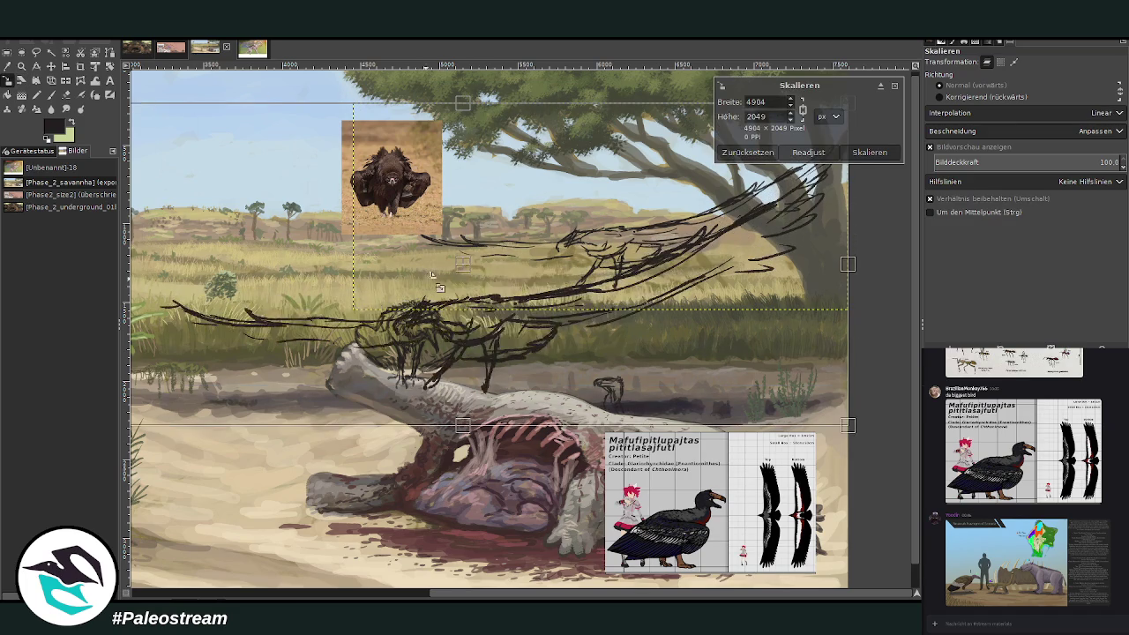
{"action": "left_click_drag", "start_coordinate": [459, 255], "coordinate": [420, 259]}
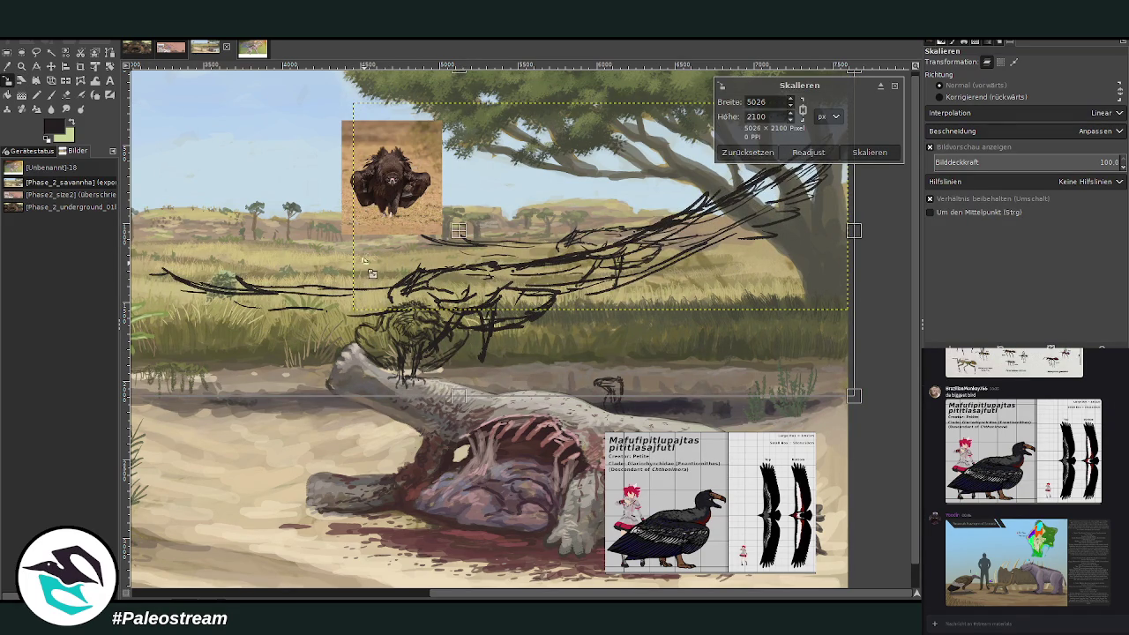
{"action": "mouse_move", "coordinate": [415, 246]}
{"action": "left_mouse_down"}
{"action": "mouse_move", "coordinate": [508, 179]}
{"action": "mouse_move", "coordinate": [580, 157]}
{"action": "left_mouse_up"}
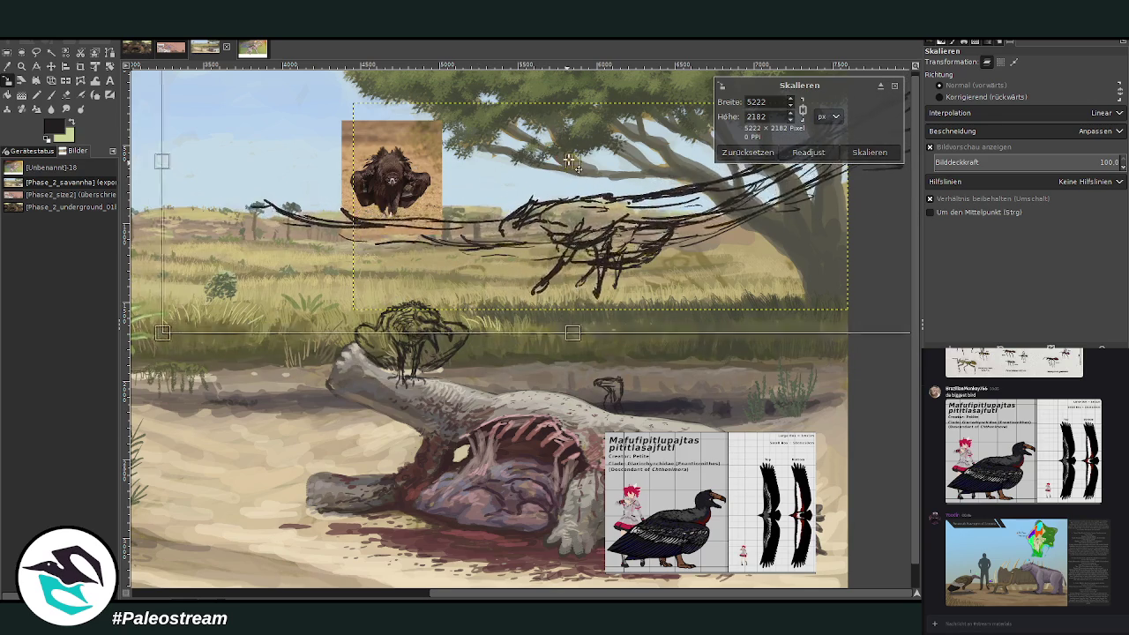
{"action": "left_click", "coordinate": [872, 153]}
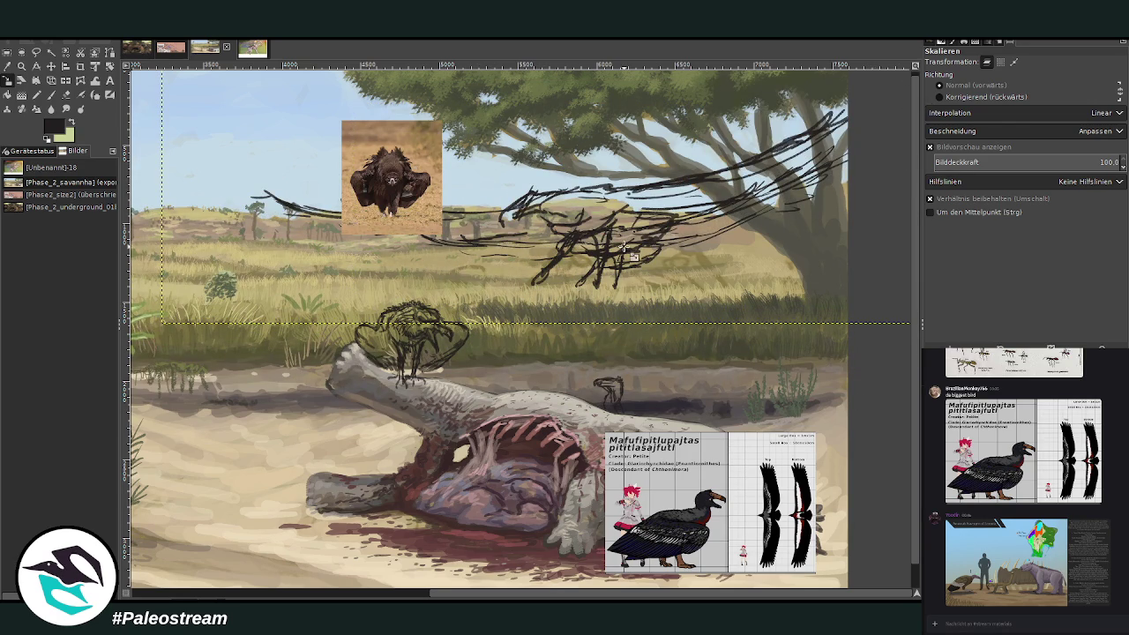
{"action": "key", "text": "z"}
{"action": "left_click", "coordinate": [938, 95]}
{"action": "left_click", "coordinate": [693, 264]}
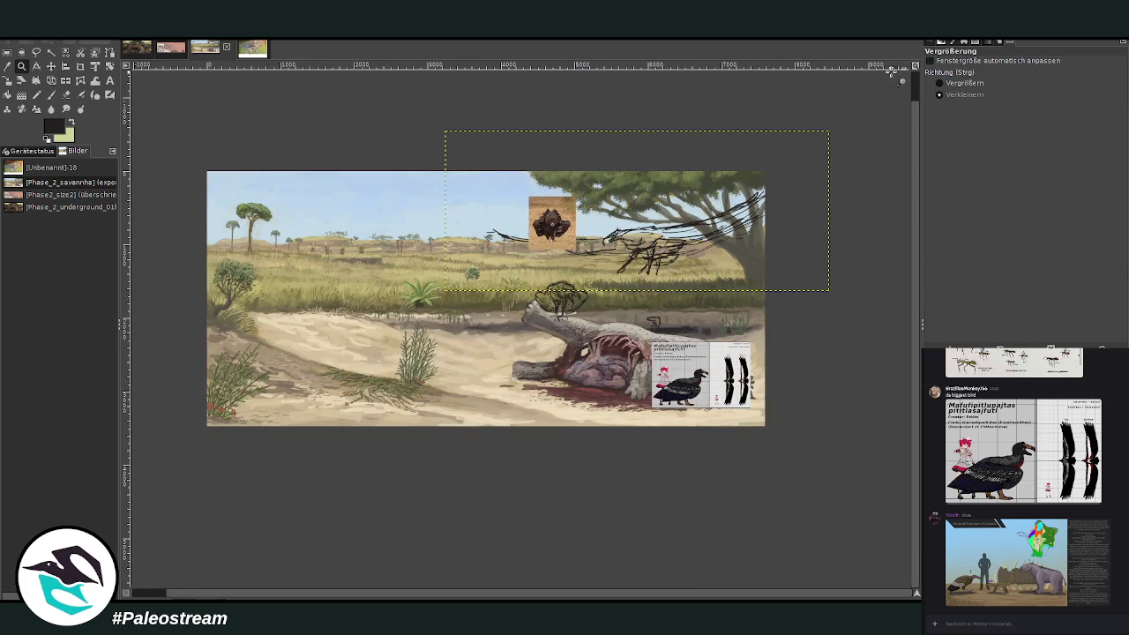
{"action": "left_click", "coordinate": [941, 82]}
{"action": "left_click_drag", "start_coordinate": [417, 139], "coordinate": [767, 425]}
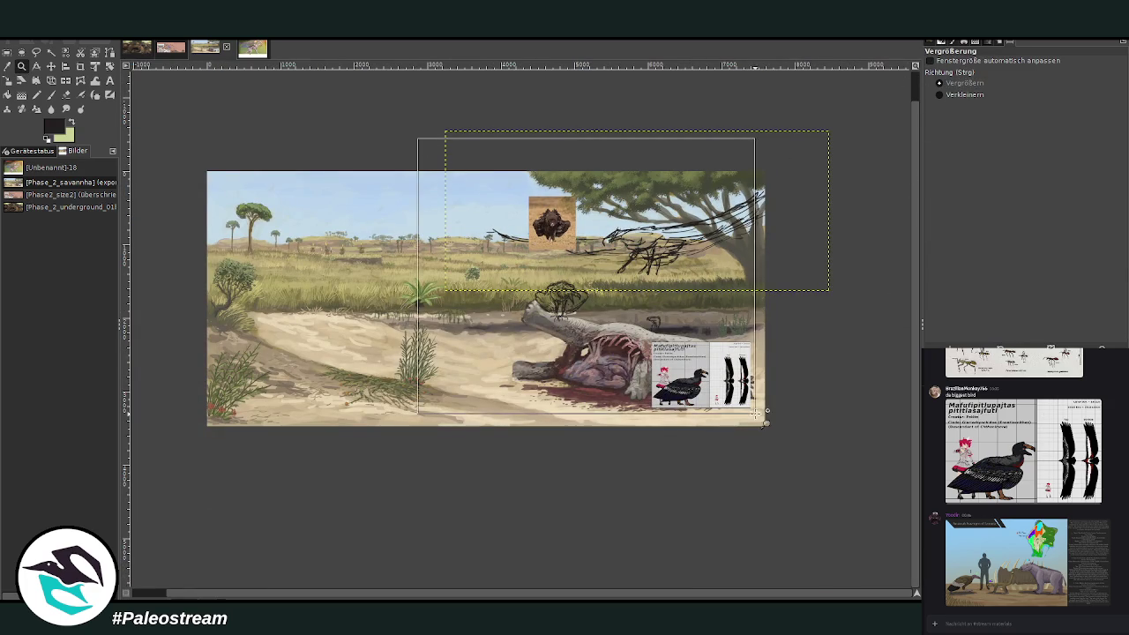
{"action": "scroll", "coordinate": [780, 374], "scroll_direction": "down", "scroll_amount": 1}
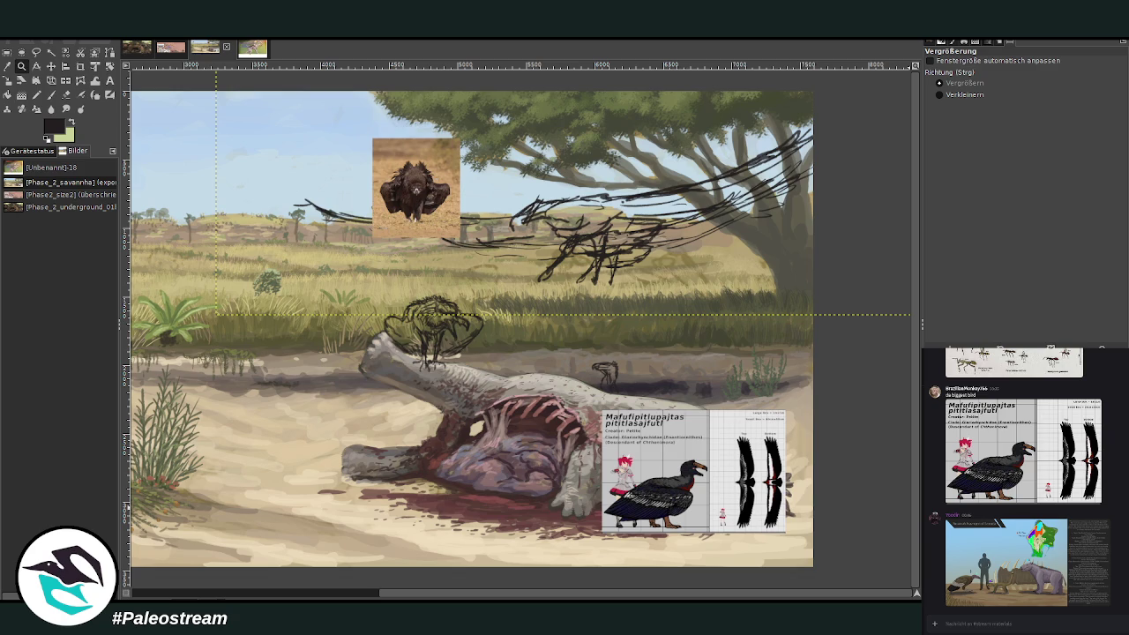
{"action": "key", "text": "ctrl+z"}
{"action": "key", "text": "ctrl+z"}
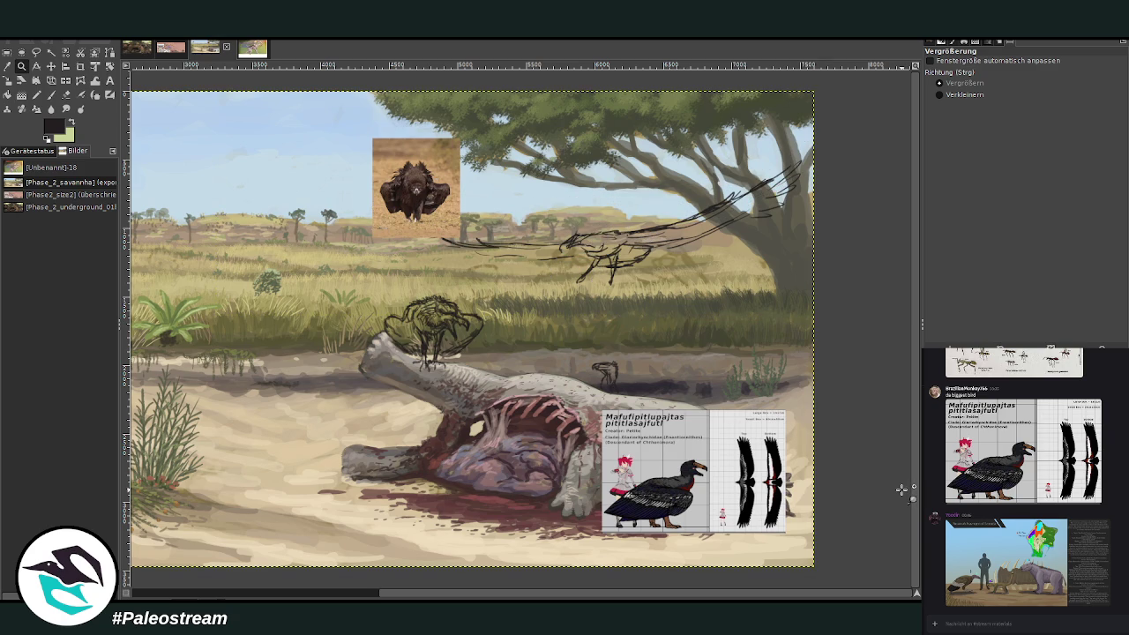
{"action": "left_click_drag", "start_coordinate": [343, 145], "coordinate": [804, 537]}
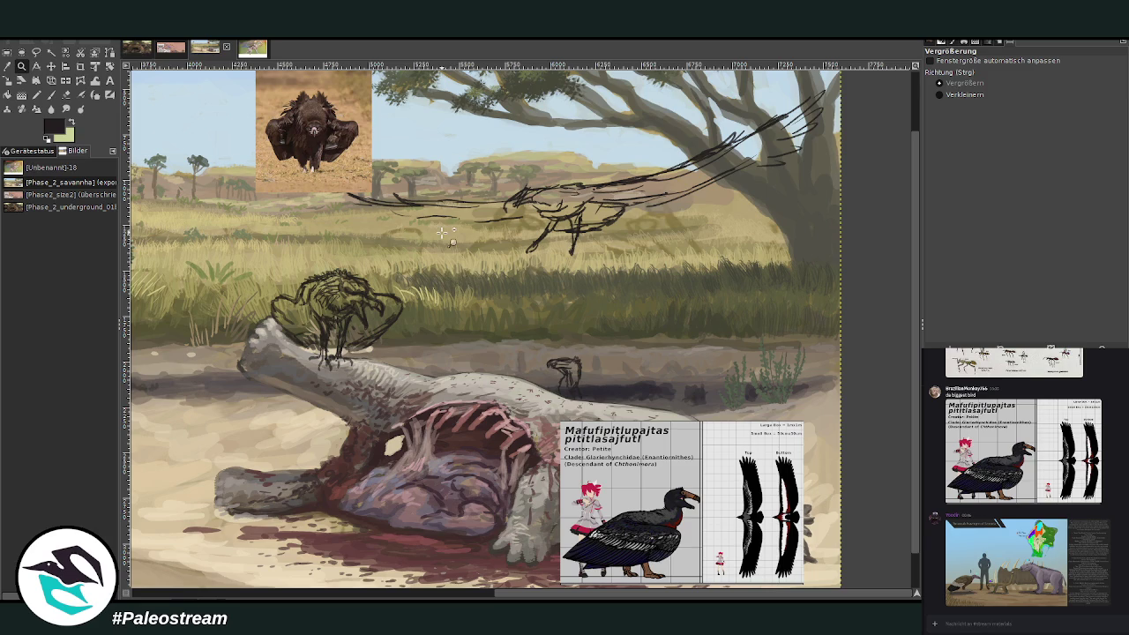
{"action": "key", "text": "m"}
{"action": "left_click_drag", "start_coordinate": [627, 478], "coordinate": [661, 307]}
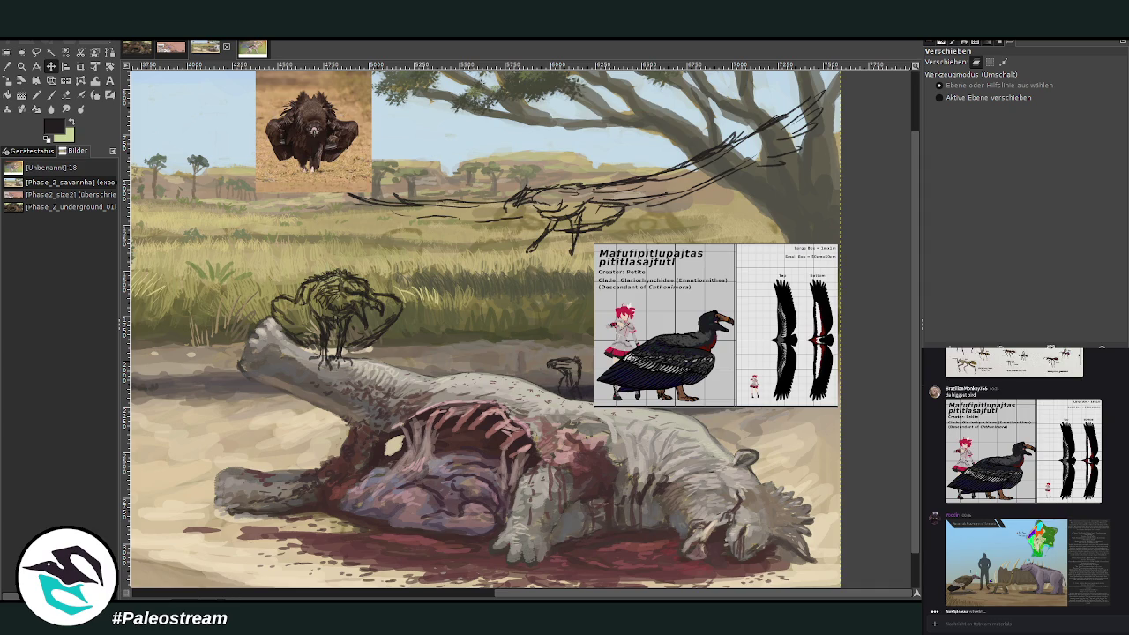
Step: Select the Zoom tool to zoom into the flying bird sketch
{"action": "left_click", "coordinate": [21, 67]}
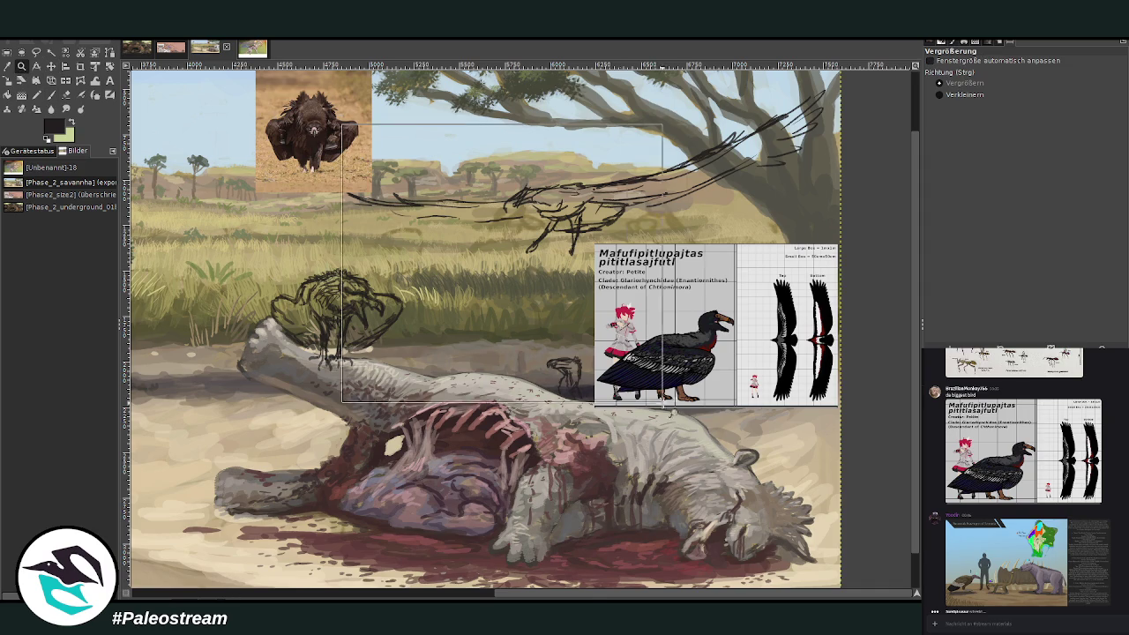
Step: Sketch the flying bird's leg, toes and claws, and darken its belly and back lines
{"action": "left_click_drag", "start_coordinate": [343, 128], "coordinate": [692, 446]}
{"action": "key", "text": "p"}
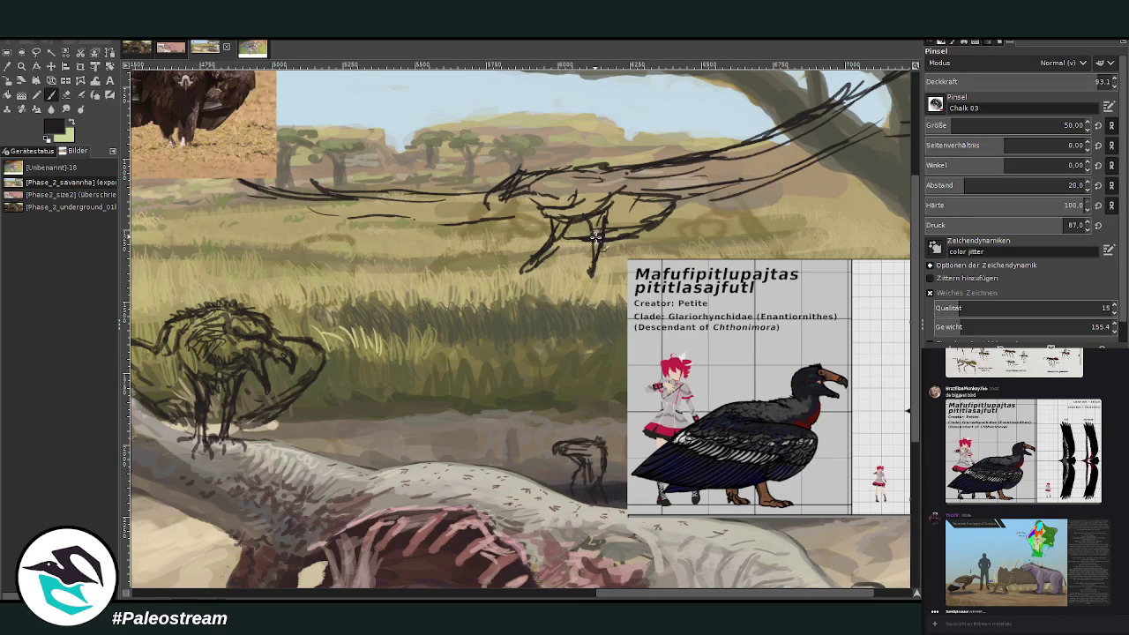
{"action": "mouse_move", "coordinate": [543, 211]}
{"action": "left_mouse_down"}
{"action": "mouse_move", "coordinate": [557, 244]}
{"action": "mouse_move", "coordinate": [504, 274]}
{"action": "left_mouse_up"}
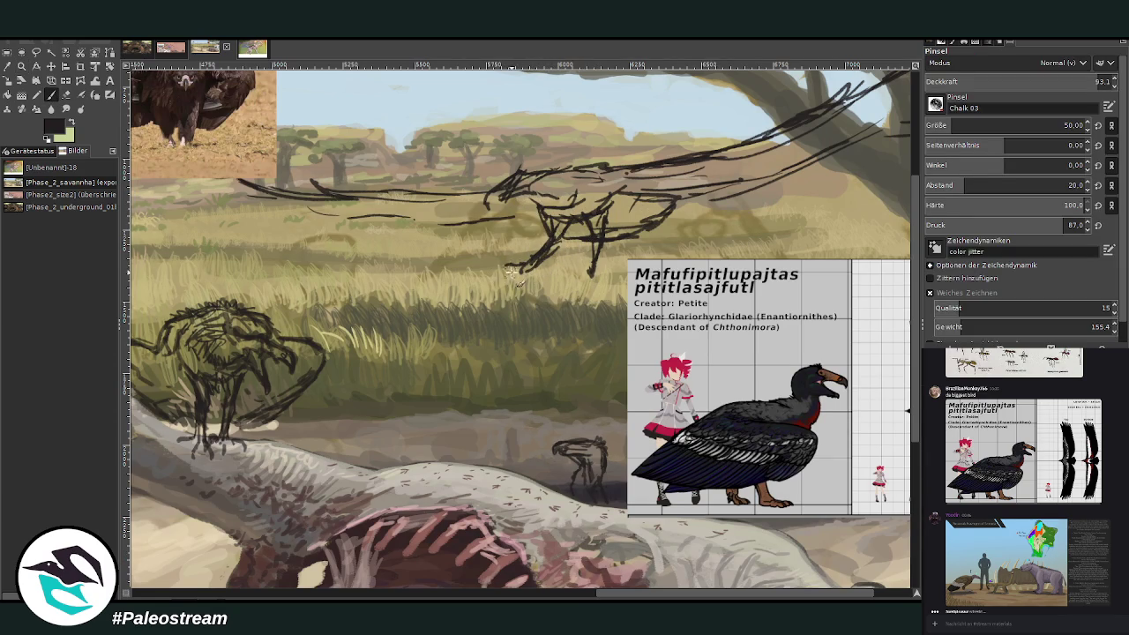
{"action": "left_click_drag", "start_coordinate": [582, 266], "coordinate": [607, 291]}
{"action": "left_click_drag", "start_coordinate": [563, 205], "coordinate": [611, 224]}
{"action": "mouse_move", "coordinate": [731, 597]}
{"action": "left_mouse_down"}
{"action": "mouse_move", "coordinate": [769, 597]}
{"action": "mouse_move", "coordinate": [708, 595]}
{"action": "left_mouse_up"}
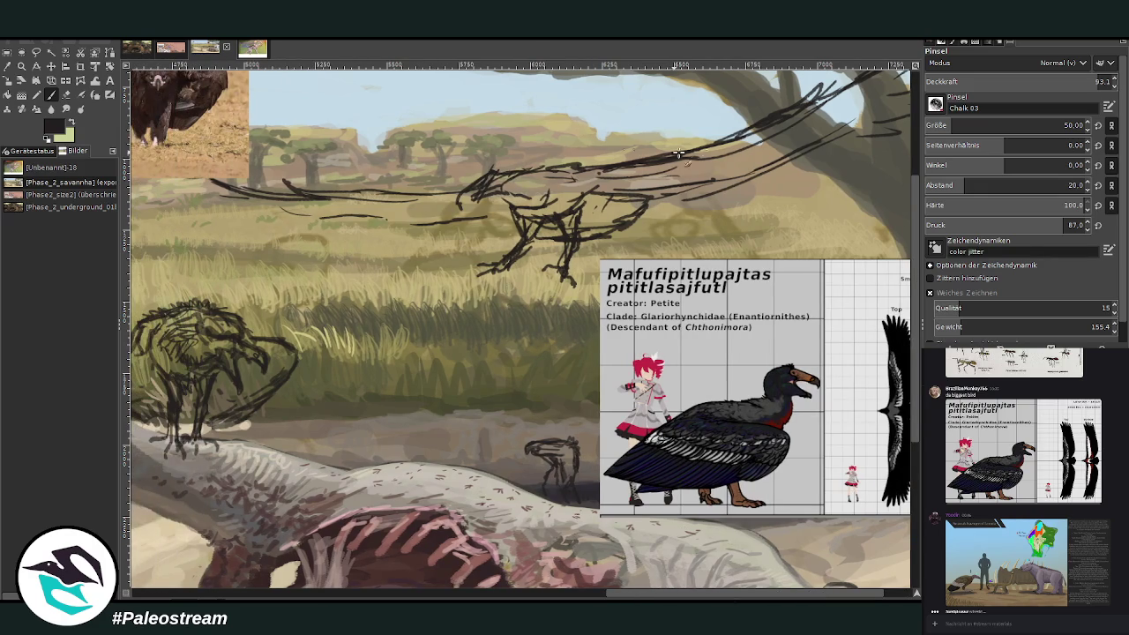
{"action": "left_click_drag", "start_coordinate": [630, 218], "coordinate": [642, 209]}
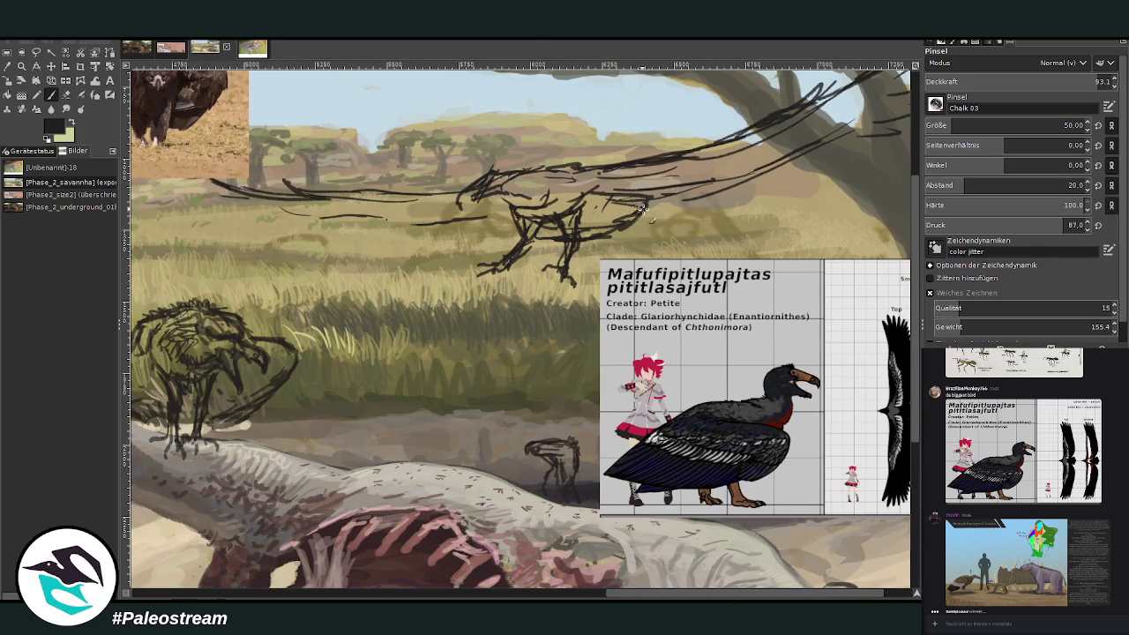
Step: Zoom closer on the flying bird sketch and switch to the Color Picker
{"action": "left_click", "coordinate": [65, 94]}
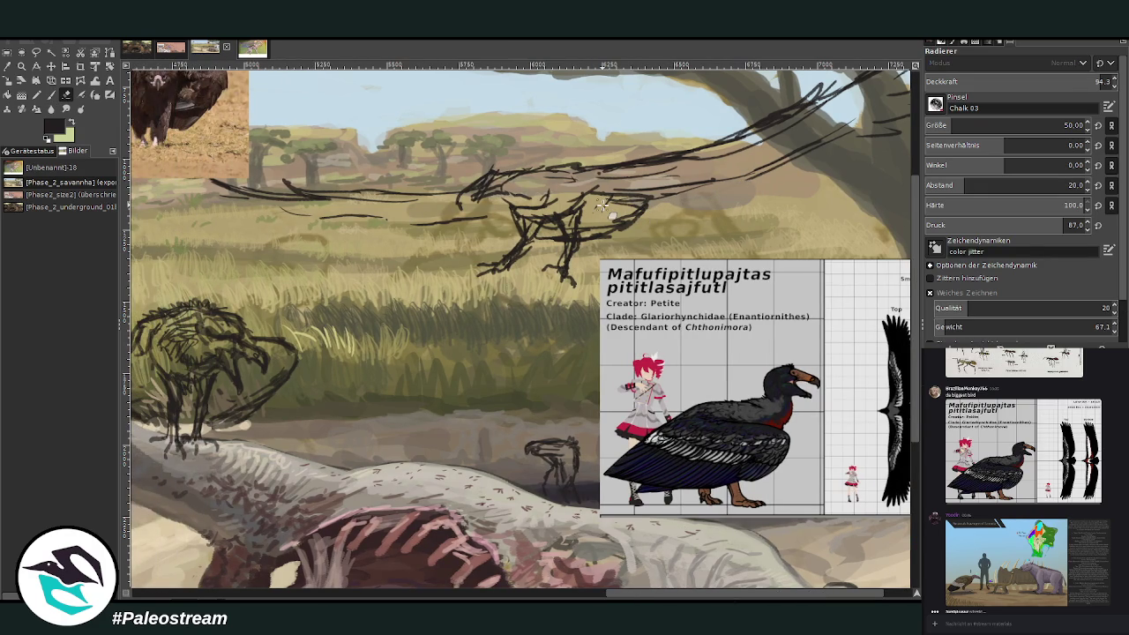
{"action": "scroll", "coordinate": [601, 206], "scroll_direction": "down", "scroll_amount": 2}
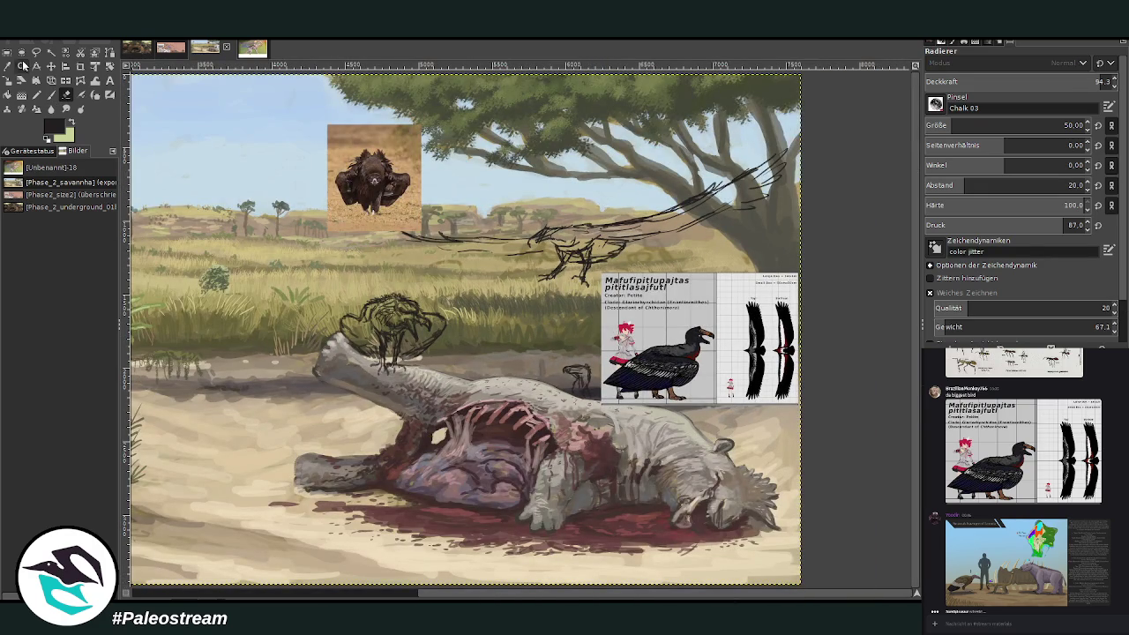
{"action": "left_click", "coordinate": [22, 66]}
{"action": "left_click_drag", "start_coordinate": [358, 115], "coordinate": [783, 332]}
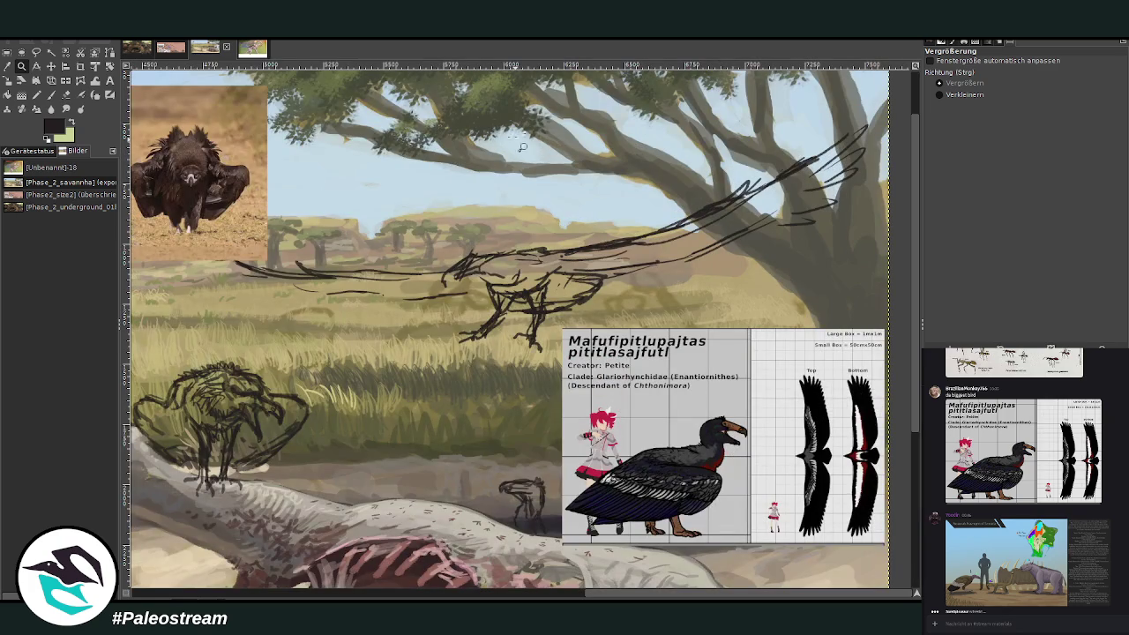
{"action": "key", "text": "o"}
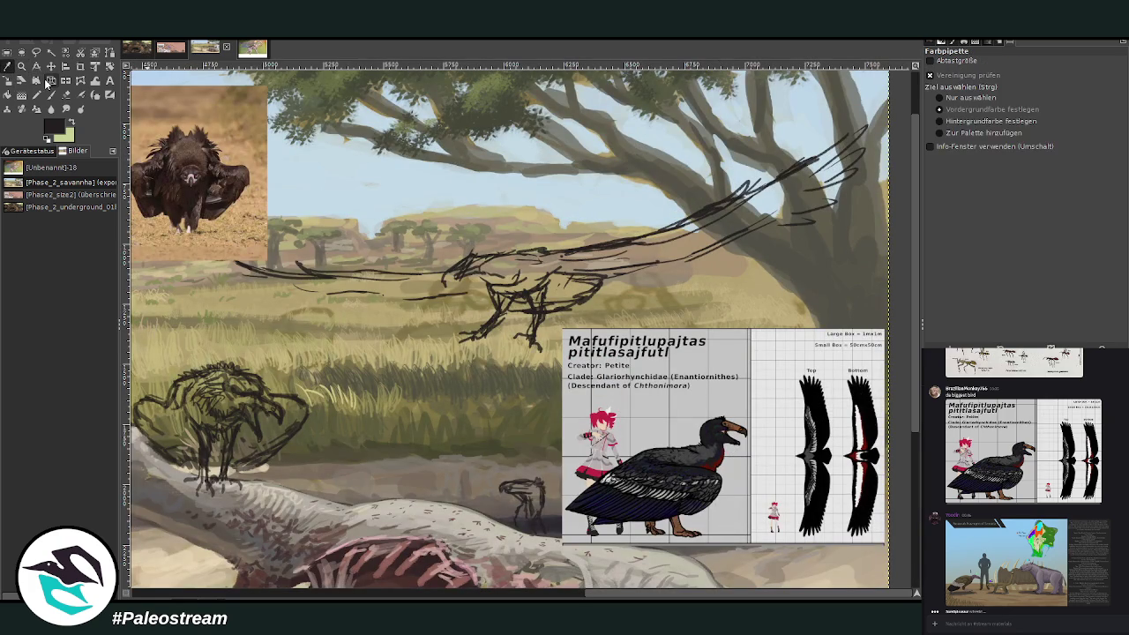
Step: Pick a dark colour from the reference sheet and set the brush to size 132, opacity 97.5
{"action": "left_click", "coordinate": [886, 375]}
{"action": "left_click", "coordinate": [50, 95]}
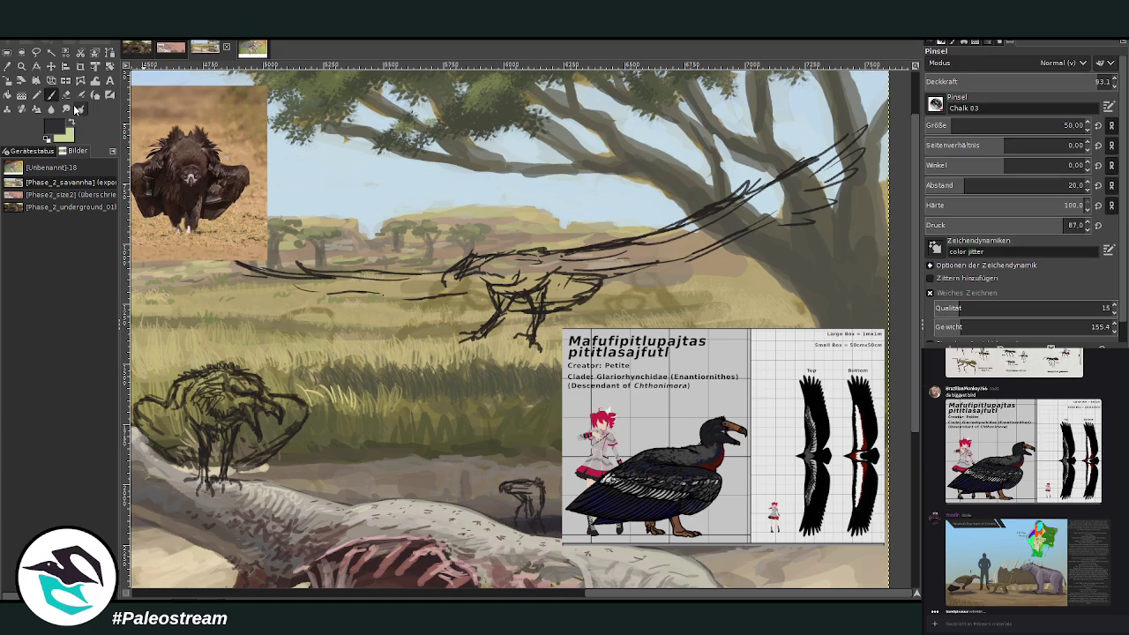
{"action": "left_click_drag", "start_coordinate": [1094, 82], "coordinate": [1108, 81]}
{"action": "left_click", "coordinate": [965, 125]}
Step: Paint the flying bird's body dark and hatch dark wing-tip strokes with brush spacing 8.0
{"action": "mouse_move", "coordinate": [631, 257]}
{"action": "left_mouse_down"}
{"action": "mouse_move", "coordinate": [564, 257]}
{"action": "mouse_move", "coordinate": [693, 225]}
{"action": "mouse_move", "coordinate": [676, 232]}
{"action": "mouse_move", "coordinate": [681, 244]}
{"action": "mouse_move", "coordinate": [693, 238]}
{"action": "mouse_move", "coordinate": [679, 233]}
{"action": "mouse_move", "coordinate": [736, 212]}
{"action": "mouse_move", "coordinate": [725, 204]}
{"action": "mouse_move", "coordinate": [746, 187]}
{"action": "left_mouse_up"}
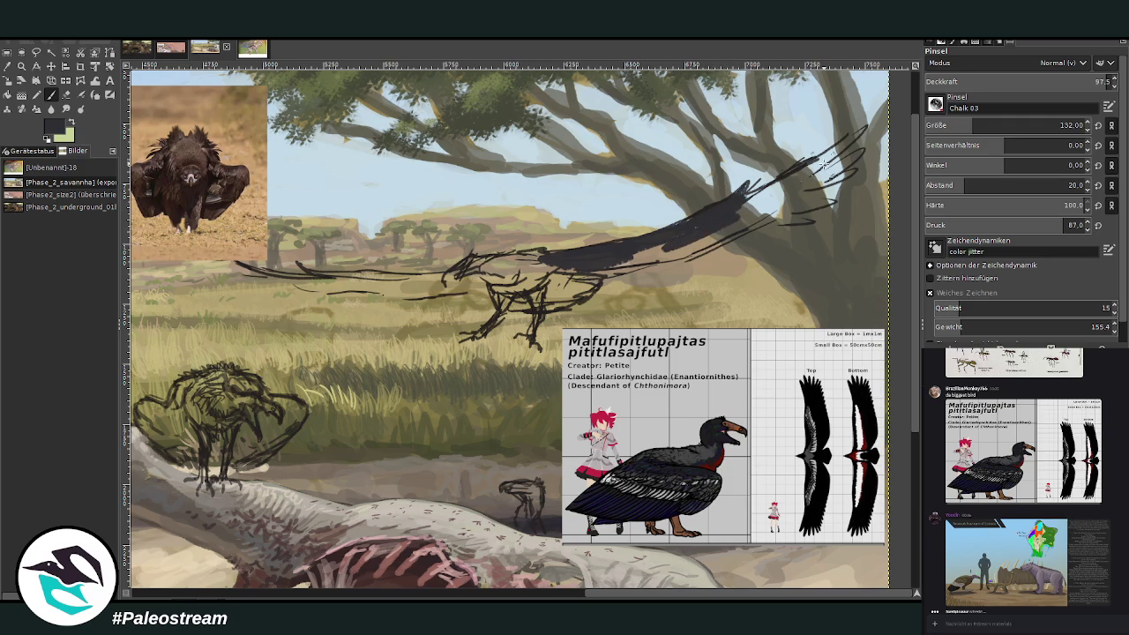
{"action": "left_click_drag", "start_coordinate": [863, 125], "coordinate": [767, 191]}
{"action": "mouse_move", "coordinate": [835, 128]}
{"action": "left_mouse_down"}
{"action": "mouse_move", "coordinate": [792, 168]}
{"action": "mouse_move", "coordinate": [869, 128]}
{"action": "mouse_move", "coordinate": [788, 180]}
{"action": "mouse_move", "coordinate": [847, 150]}
{"action": "mouse_move", "coordinate": [878, 152]}
{"action": "mouse_move", "coordinate": [783, 198]}
{"action": "left_mouse_up"}
{"action": "left_click", "coordinate": [1076, 185]}
{"action": "left_click_drag", "start_coordinate": [868, 175], "coordinate": [785, 216]}
{"action": "mouse_move", "coordinate": [863, 187]}
{"action": "left_mouse_down"}
{"action": "mouse_move", "coordinate": [754, 232]}
{"action": "mouse_move", "coordinate": [705, 236]}
{"action": "mouse_move", "coordinate": [688, 260]}
{"action": "mouse_move", "coordinate": [603, 265]}
{"action": "left_mouse_up"}
Step: Fill the lower wing, its left end and the gaps between primary feathers with dark paint
{"action": "left_click_drag", "start_coordinate": [723, 235], "coordinate": [634, 258]}
{"action": "left_click_drag", "start_coordinate": [764, 221], "coordinate": [678, 260]}
{"action": "left_click_drag", "start_coordinate": [799, 194], "coordinate": [668, 256]}
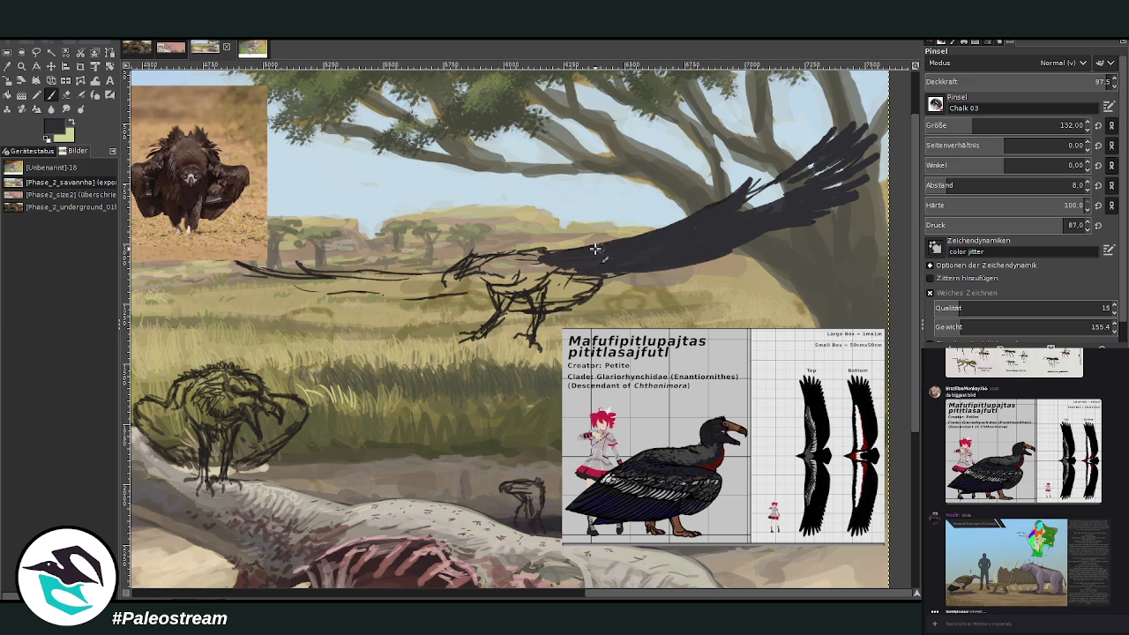
{"action": "left_click_drag", "start_coordinate": [569, 259], "coordinate": [507, 266]}
{"action": "mouse_move", "coordinate": [794, 190]}
{"action": "left_mouse_down"}
{"action": "mouse_move", "coordinate": [749, 217]}
{"action": "mouse_move", "coordinate": [737, 210]}
{"action": "left_mouse_up"}
{"action": "mouse_move", "coordinate": [816, 172]}
{"action": "left_mouse_down"}
{"action": "mouse_move", "coordinate": [737, 222]}
{"action": "mouse_move", "coordinate": [843, 159]}
{"action": "mouse_move", "coordinate": [745, 202]}
{"action": "left_mouse_up"}
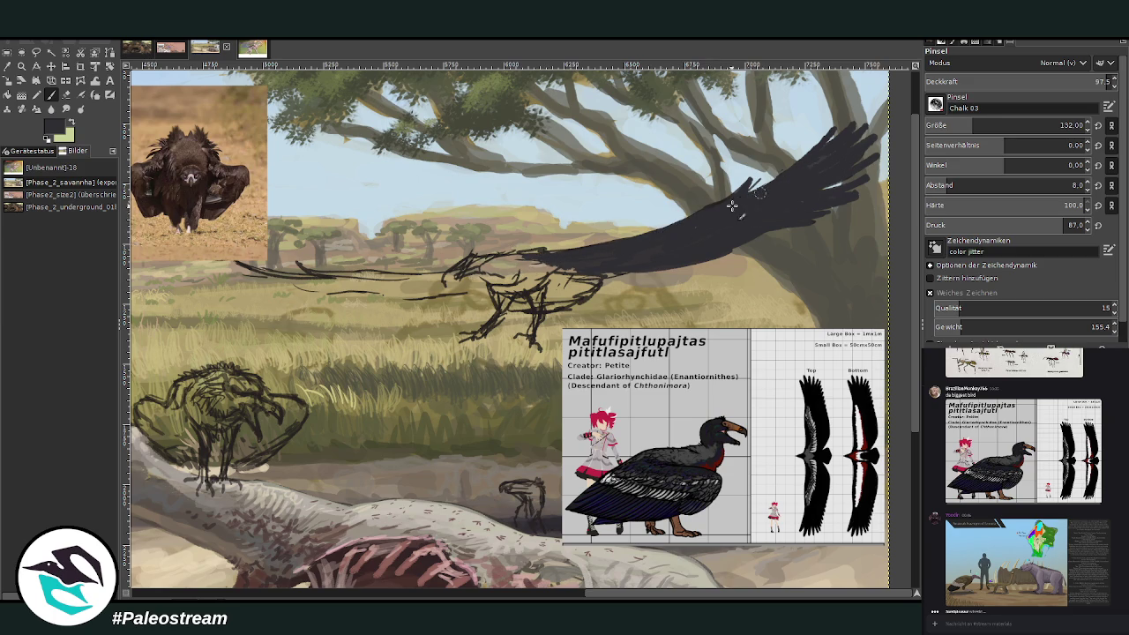
Step: Erase a small patch on the dark wing, then darken and extend the wing base leftward
{"action": "left_click", "coordinate": [66, 95]}
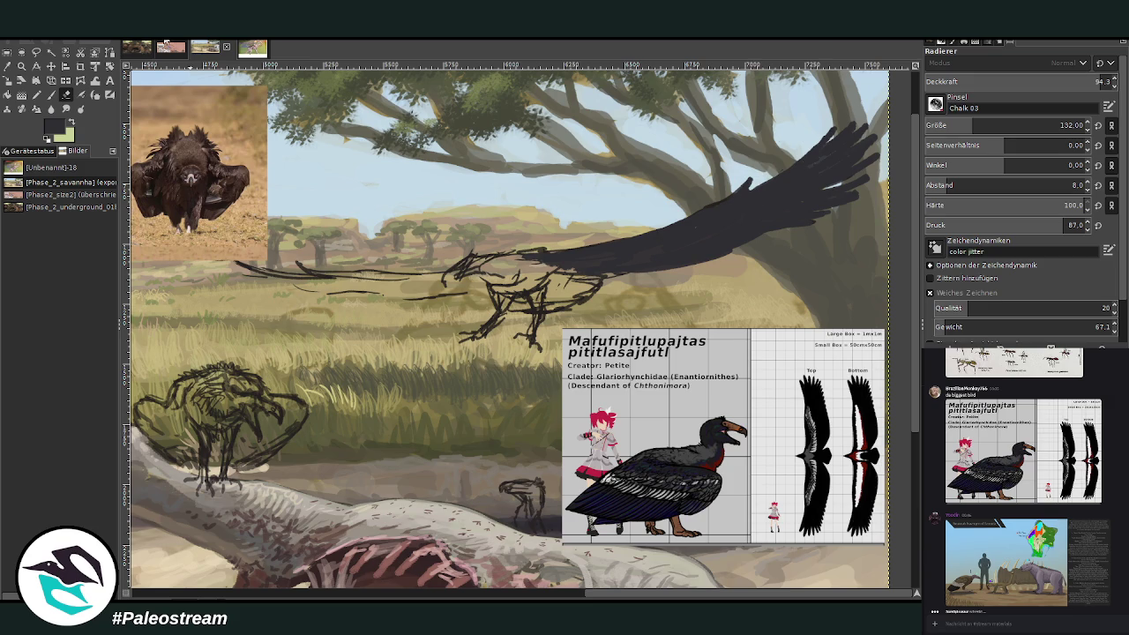
{"action": "left_click_drag", "start_coordinate": [760, 190], "coordinate": [739, 195]}
{"action": "left_click", "coordinate": [51, 94]}
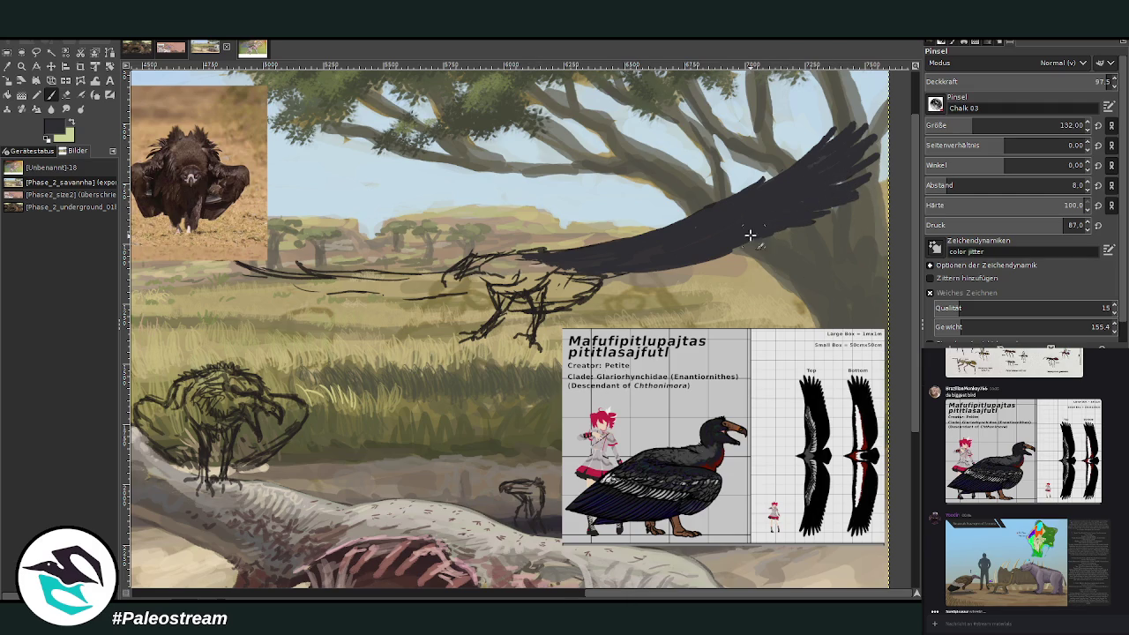
{"action": "mouse_move", "coordinate": [540, 318]}
{"action": "left_mouse_down"}
{"action": "mouse_move", "coordinate": [559, 255]}
{"action": "mouse_move", "coordinate": [564, 264]}
{"action": "mouse_move", "coordinate": [540, 255]}
{"action": "left_mouse_up"}
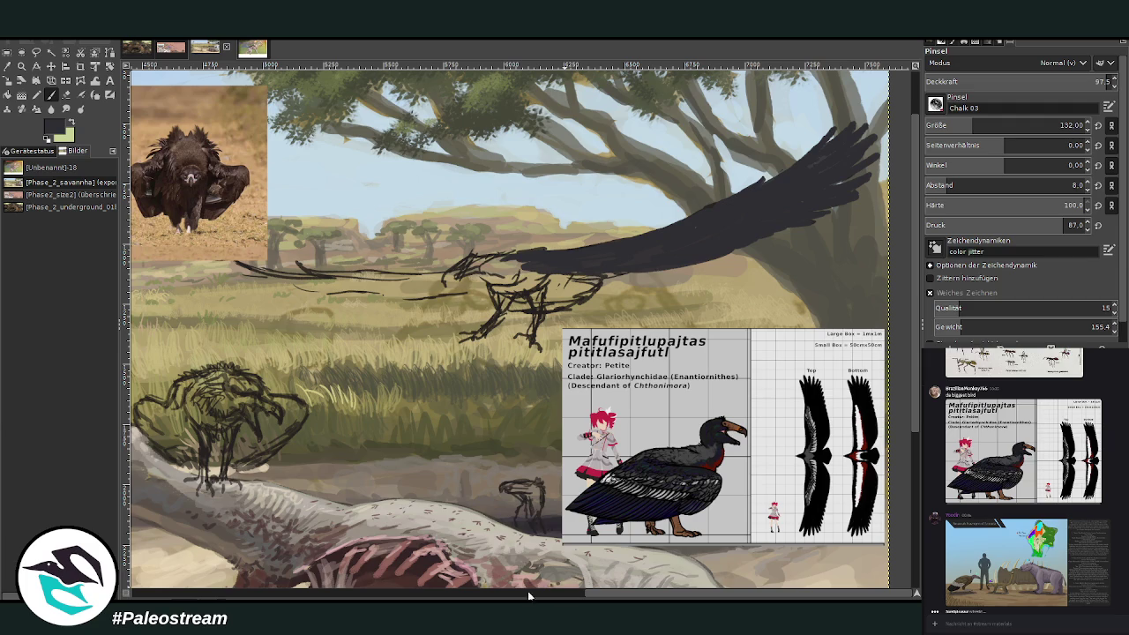
{"action": "scroll", "coordinate": [557, 597], "scroll_direction": "up", "scroll_amount": 1}
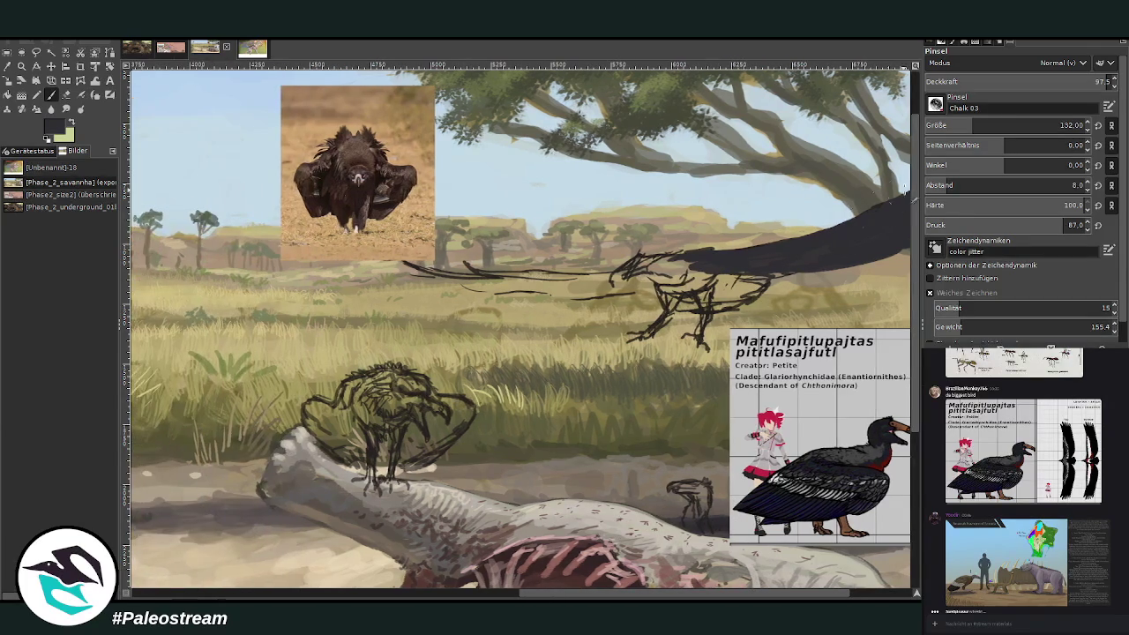
Step: Paint the far left wing and the area around the body dark at brush sizes 67 and 82
{"action": "scroll", "coordinate": [915, 208], "scroll_direction": "up", "scroll_amount": 2}
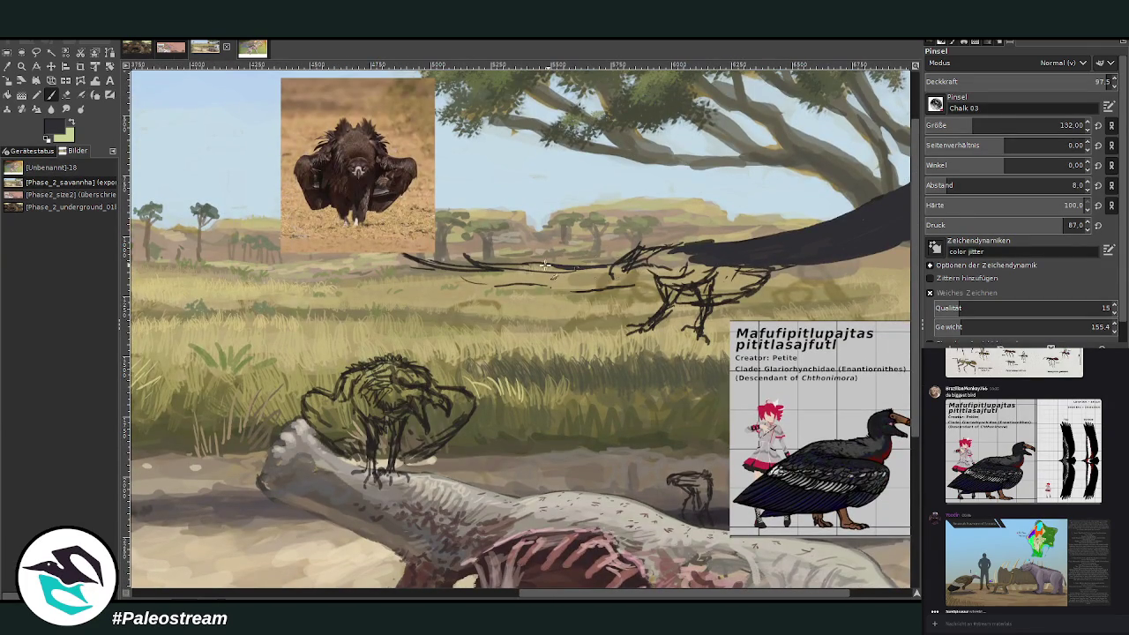
{"action": "left_click", "coordinate": [961, 125]}
{"action": "mouse_move", "coordinate": [556, 265]}
{"action": "left_mouse_down"}
{"action": "mouse_move", "coordinate": [411, 261]}
{"action": "mouse_move", "coordinate": [430, 275]}
{"action": "mouse_move", "coordinate": [582, 273]}
{"action": "mouse_move", "coordinate": [515, 277]}
{"action": "left_mouse_up"}
{"action": "scroll", "coordinate": [520, 327], "scroll_direction": "right", "scroll_amount": 4}
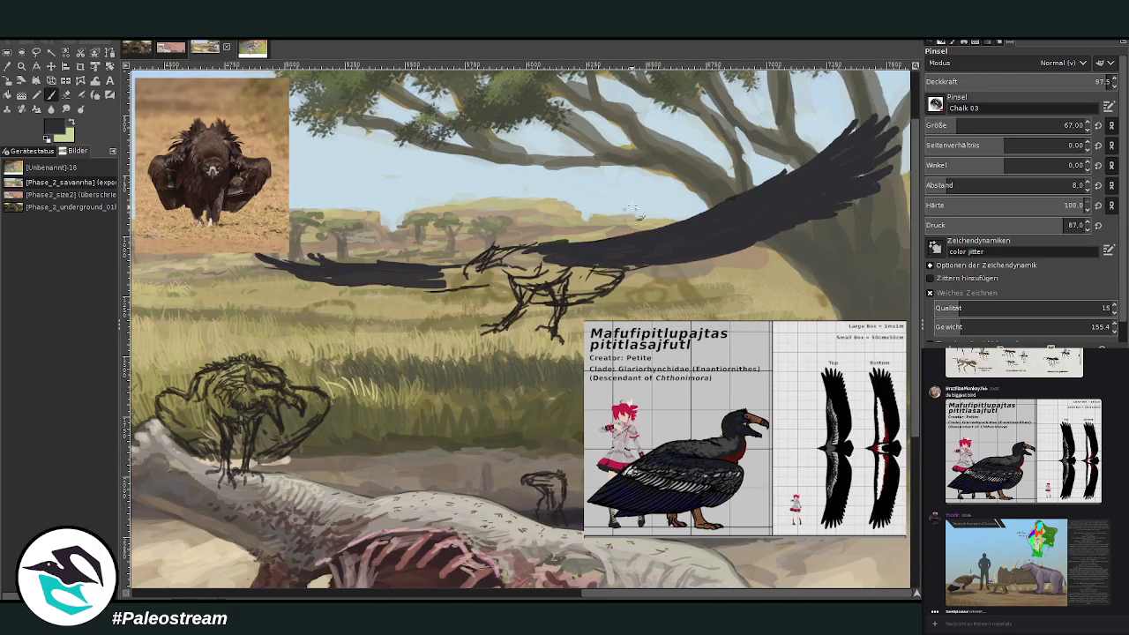
{"action": "left_click", "coordinate": [970, 124]}
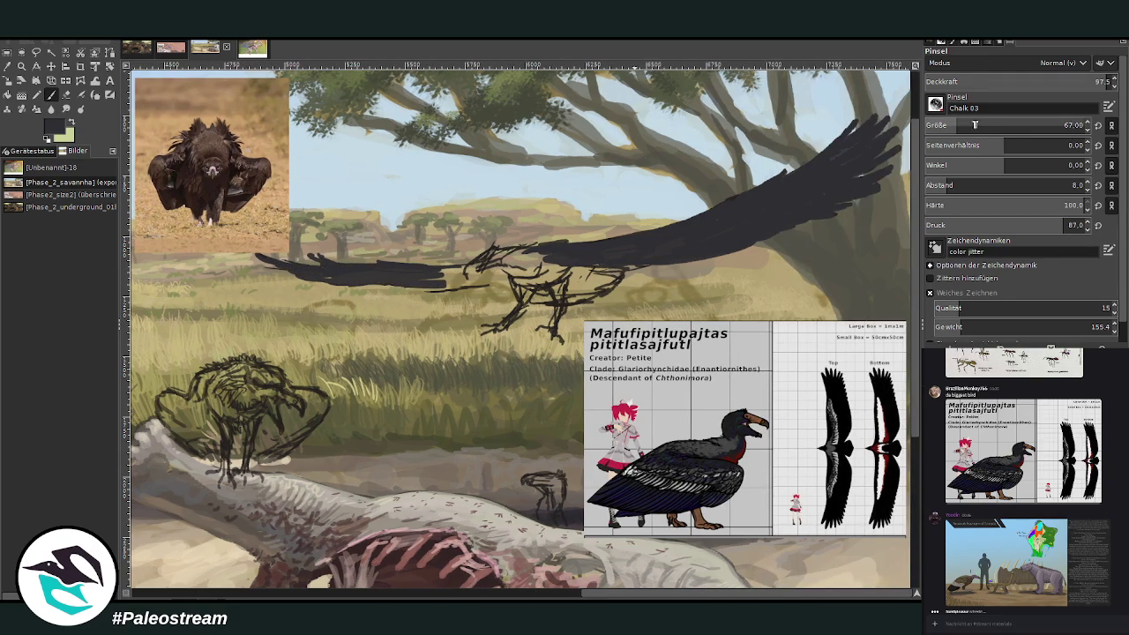
{"action": "mouse_move", "coordinate": [553, 269]}
{"action": "left_mouse_down"}
{"action": "mouse_move", "coordinate": [546, 258]}
{"action": "mouse_move", "coordinate": [584, 293]}
{"action": "mouse_move", "coordinate": [608, 291]}
{"action": "mouse_move", "coordinate": [591, 287]}
{"action": "mouse_move", "coordinate": [599, 275]}
{"action": "mouse_move", "coordinate": [576, 297]}
{"action": "mouse_move", "coordinate": [533, 302]}
{"action": "mouse_move", "coordinate": [577, 277]}
{"action": "mouse_move", "coordinate": [535, 262]}
{"action": "left_mouse_up"}
{"action": "mouse_move", "coordinate": [458, 285]}
{"action": "left_mouse_down"}
{"action": "mouse_move", "coordinate": [370, 279]}
{"action": "mouse_move", "coordinate": [455, 281]}
{"action": "mouse_move", "coordinate": [413, 267]}
{"action": "mouse_move", "coordinate": [493, 284]}
{"action": "mouse_move", "coordinate": [507, 275]}
{"action": "mouse_move", "coordinate": [355, 276]}
{"action": "left_mouse_up"}
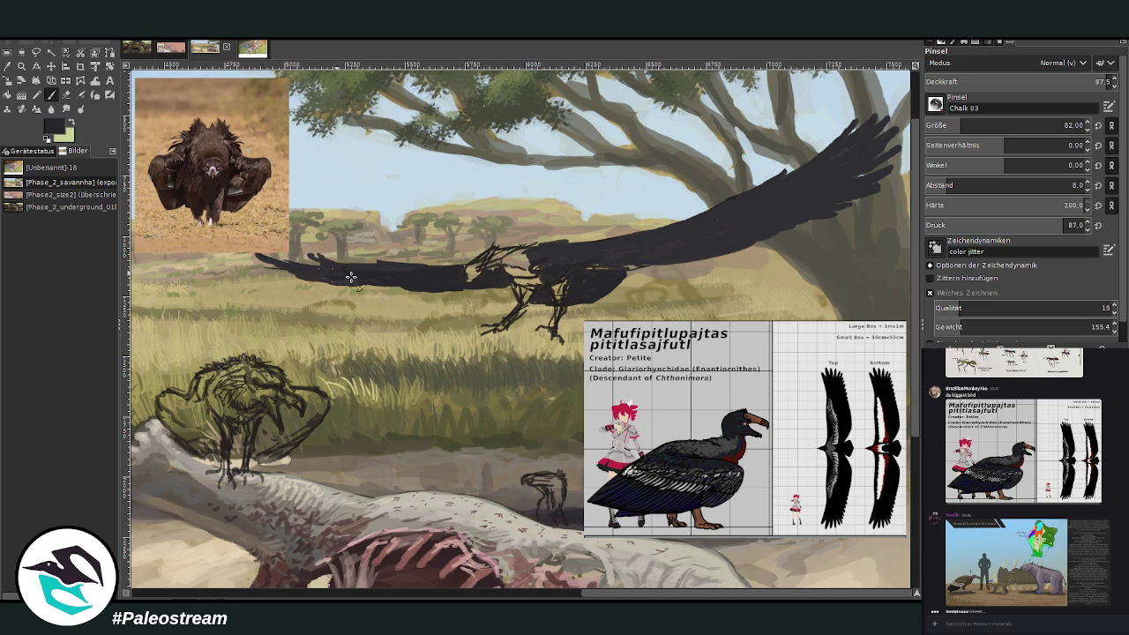
{"action": "mouse_move", "coordinate": [617, 259]}
{"action": "left_mouse_down"}
{"action": "mouse_move", "coordinate": [583, 264]}
{"action": "mouse_move", "coordinate": [711, 227]}
{"action": "left_mouse_up"}
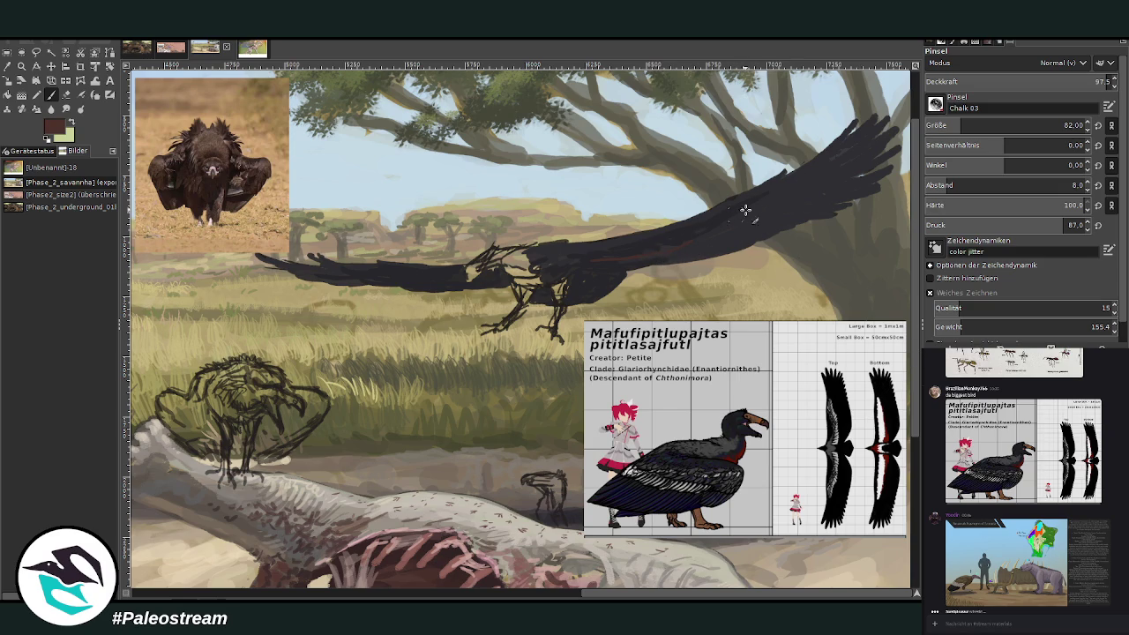
Step: Add reddish-brown bands along the flying bird's wing and on the perched vulture's chest
{"action": "mouse_move", "coordinate": [729, 214]}
{"action": "left_mouse_down"}
{"action": "mouse_move", "coordinate": [616, 261]}
{"action": "mouse_move", "coordinate": [473, 280]}
{"action": "mouse_move", "coordinate": [381, 274]}
{"action": "left_mouse_up"}
{"action": "left_click_drag", "start_coordinate": [533, 277], "coordinate": [500, 265]}
{"action": "mouse_move", "coordinate": [248, 406]}
{"action": "left_mouse_down"}
{"action": "mouse_move", "coordinate": [261, 419]}
{"action": "mouse_move", "coordinate": [238, 399]}
{"action": "left_mouse_up"}
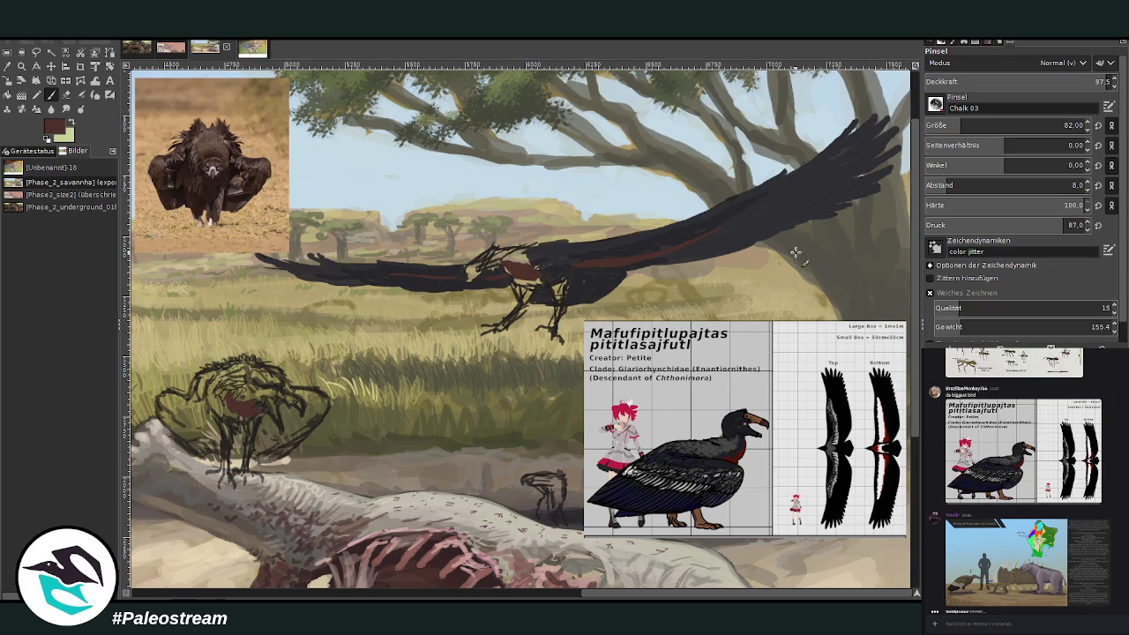
Step: Pick a light grey from the reference and paint pale grey bands along both wings
{"action": "left_click", "coordinate": [912, 332], "text": "ctrl"}
{"action": "left_click", "coordinate": [893, 333], "text": "ctrl"}
{"action": "mouse_move", "coordinate": [662, 243]}
{"action": "left_mouse_down"}
{"action": "mouse_move", "coordinate": [703, 226]}
{"action": "mouse_move", "coordinate": [592, 254]}
{"action": "mouse_move", "coordinate": [727, 214]}
{"action": "left_mouse_up"}
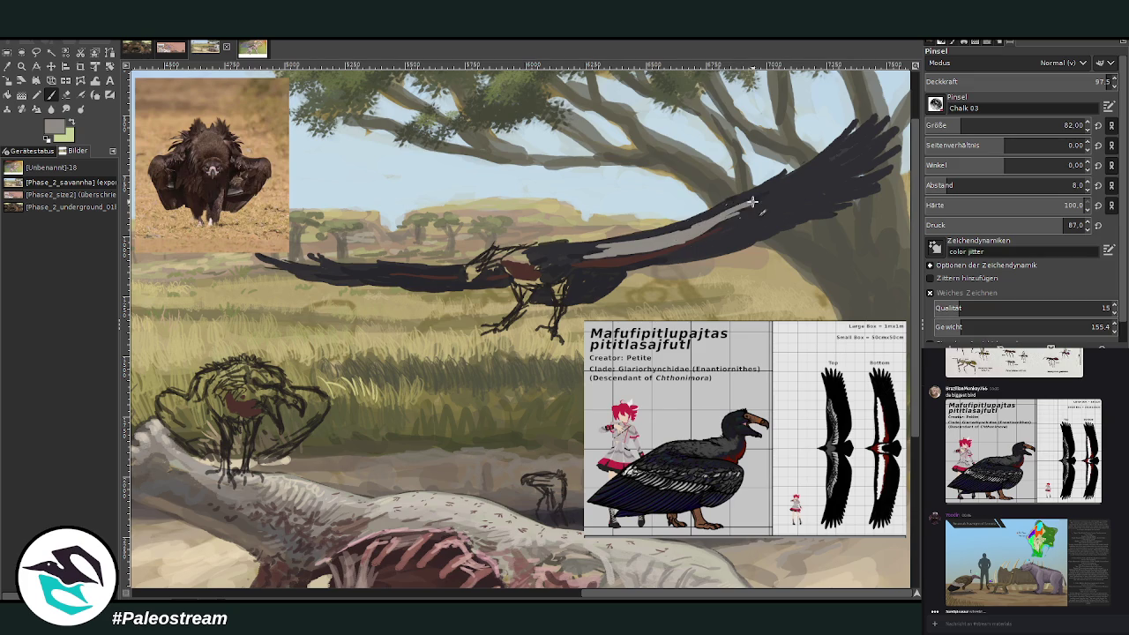
{"action": "left_click_drag", "start_coordinate": [642, 251], "coordinate": [579, 254]}
{"action": "mouse_move", "coordinate": [455, 269]}
{"action": "left_mouse_down"}
{"action": "mouse_move", "coordinate": [406, 272]}
{"action": "mouse_move", "coordinate": [468, 278]}
{"action": "mouse_move", "coordinate": [506, 266]}
{"action": "left_mouse_up"}
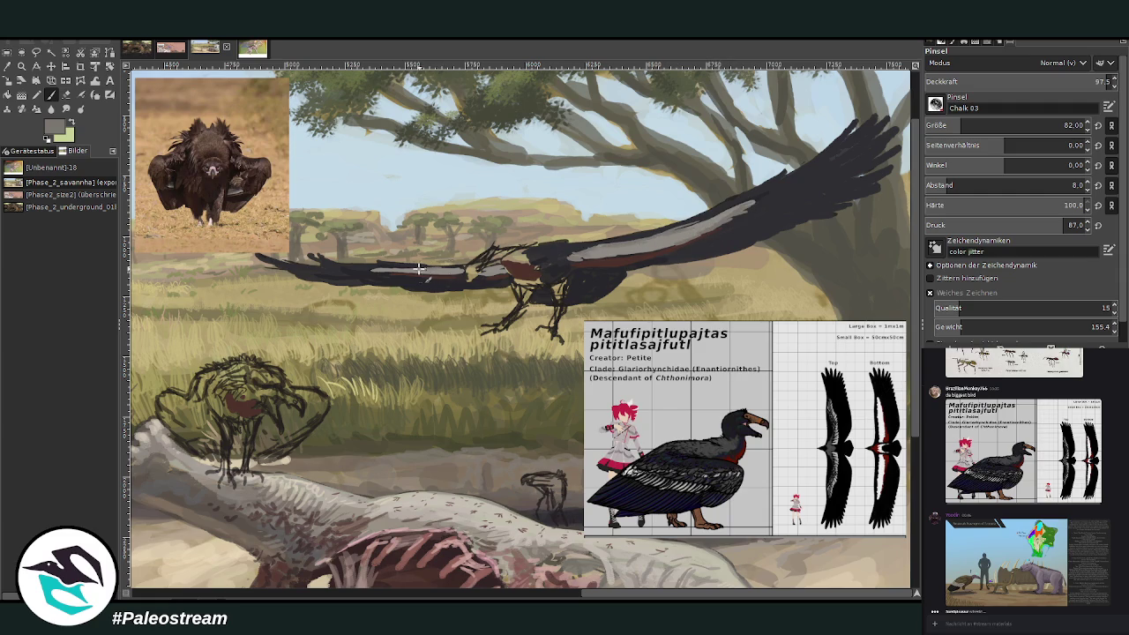
Step: Sample a dark colour and, at brush size 13, draw a dark purple line along the wing's upper edge
{"action": "key", "text": "o"}
{"action": "left_click", "coordinate": [807, 186]}
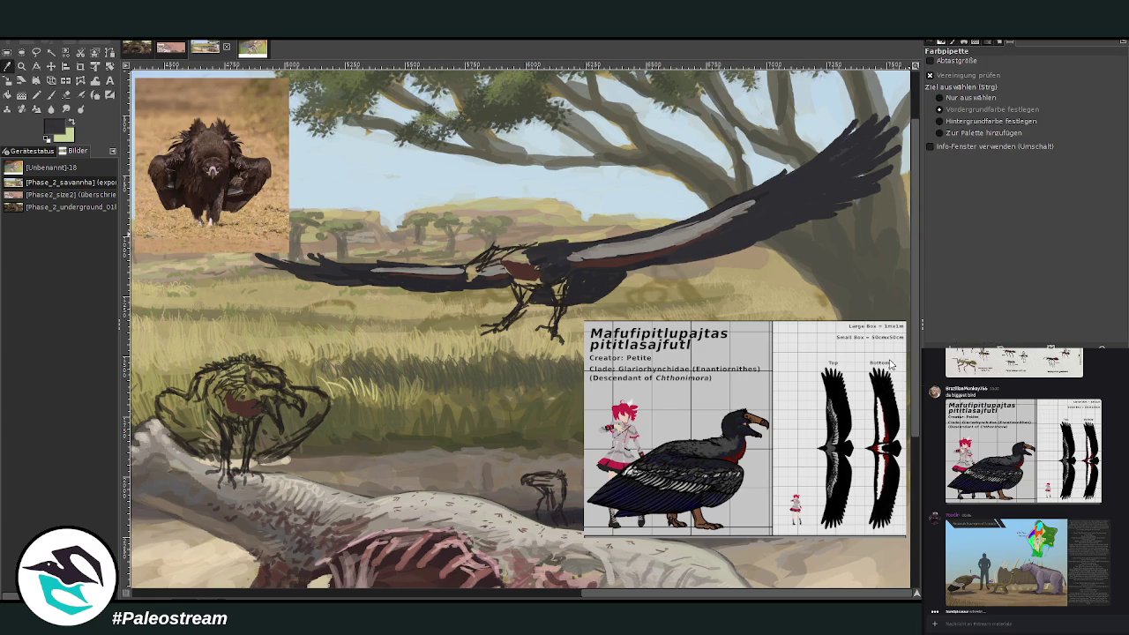
{"action": "left_click", "coordinate": [51, 94]}
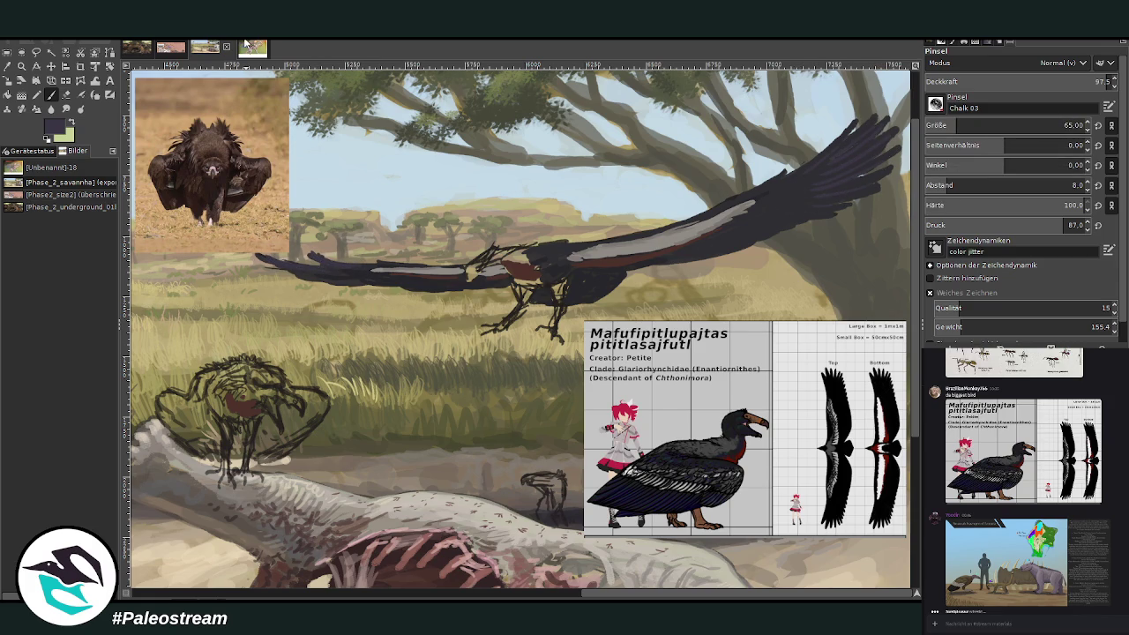
{"action": "key", "text": "shift+e"}
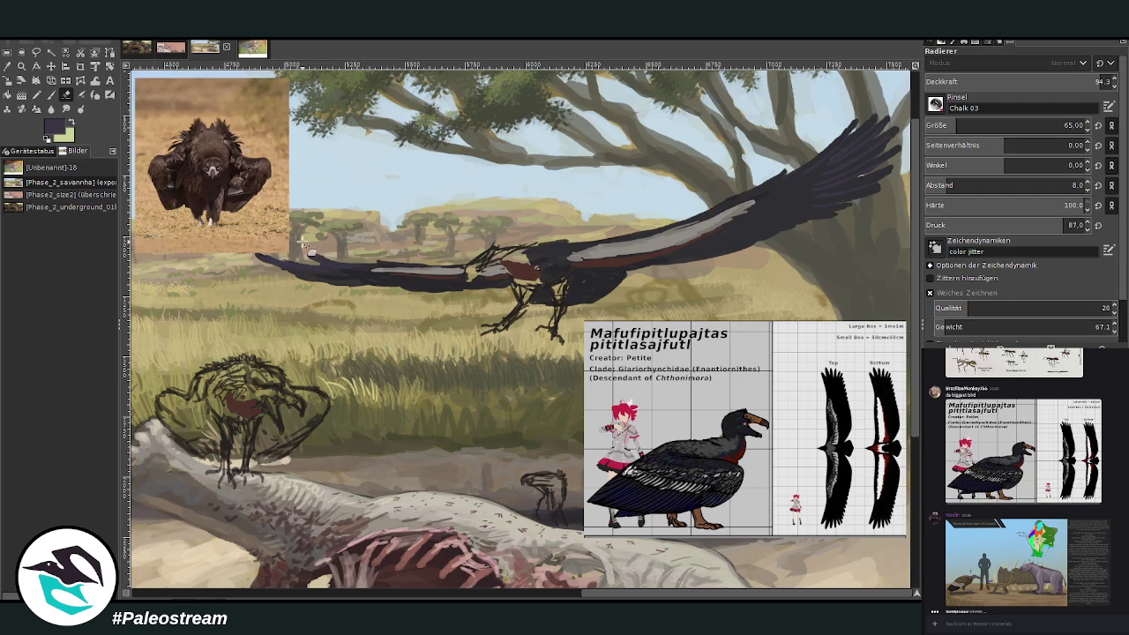
{"action": "left_click", "coordinate": [51, 95]}
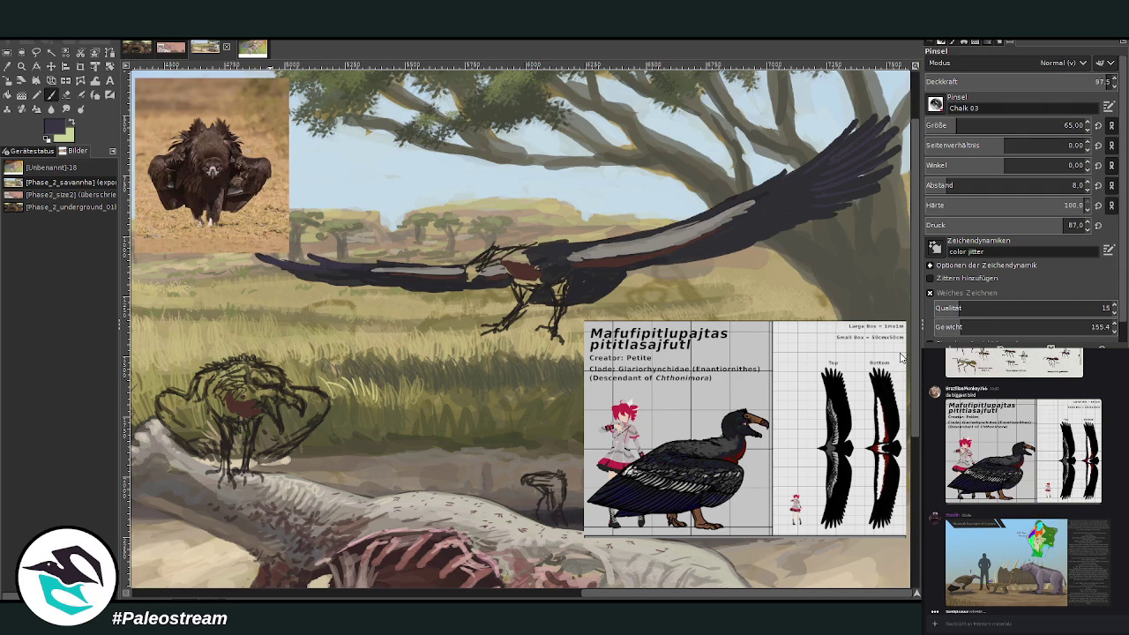
{"action": "left_click", "coordinate": [961, 125]}
{"action": "left_click", "coordinate": [962, 125]}
{"action": "left_click_drag", "start_coordinate": [714, 209], "coordinate": [569, 244]}
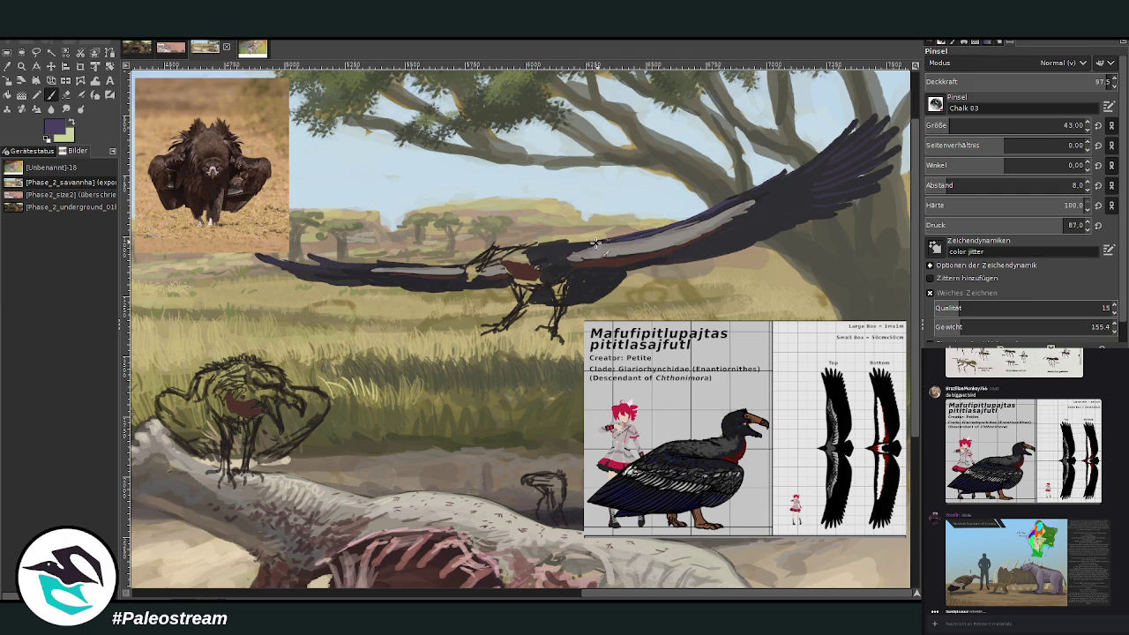
{"action": "left_click_drag", "start_coordinate": [568, 244], "coordinate": [552, 247]}
Step: Add light grey-purple edges to the lower wing and highlight the wingtip feathers
{"action": "left_click", "coordinate": [834, 167], "text": "ctrl"}
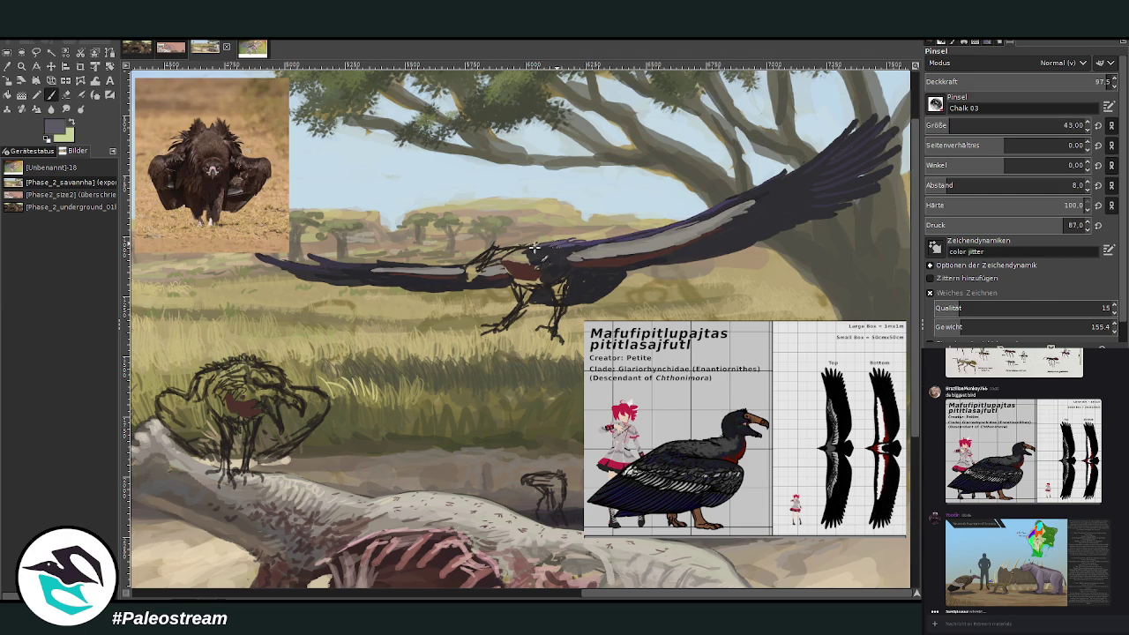
{"action": "left_click_drag", "start_coordinate": [429, 265], "coordinate": [330, 263]}
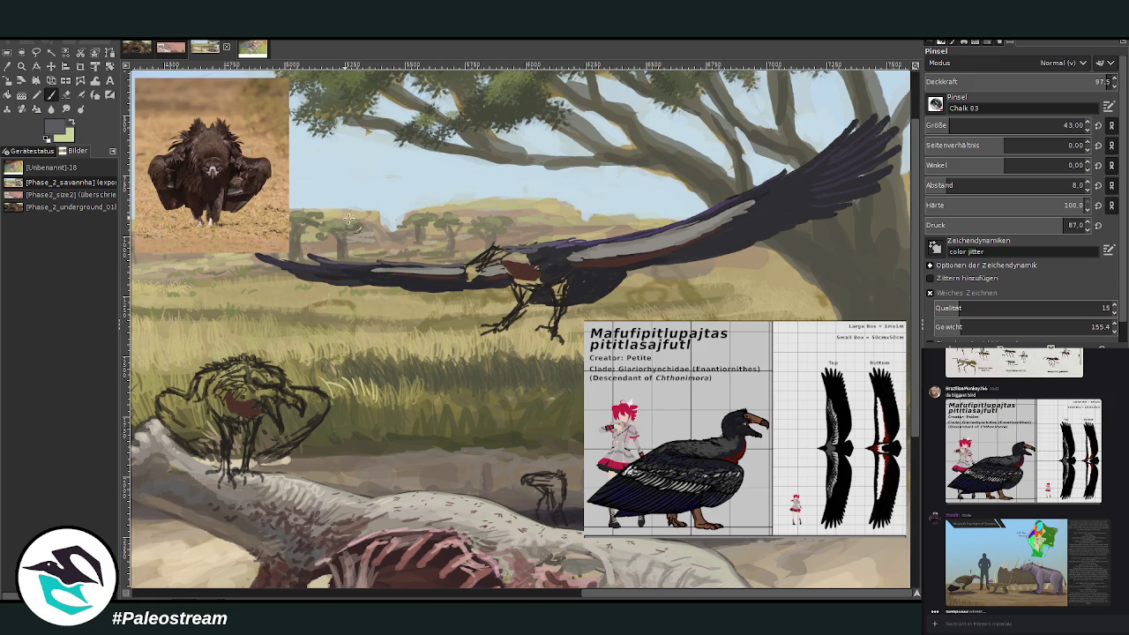
{"action": "left_click", "coordinate": [890, 334], "text": "ctrl"}
{"action": "left_click_drag", "start_coordinate": [852, 120], "coordinate": [816, 157]}
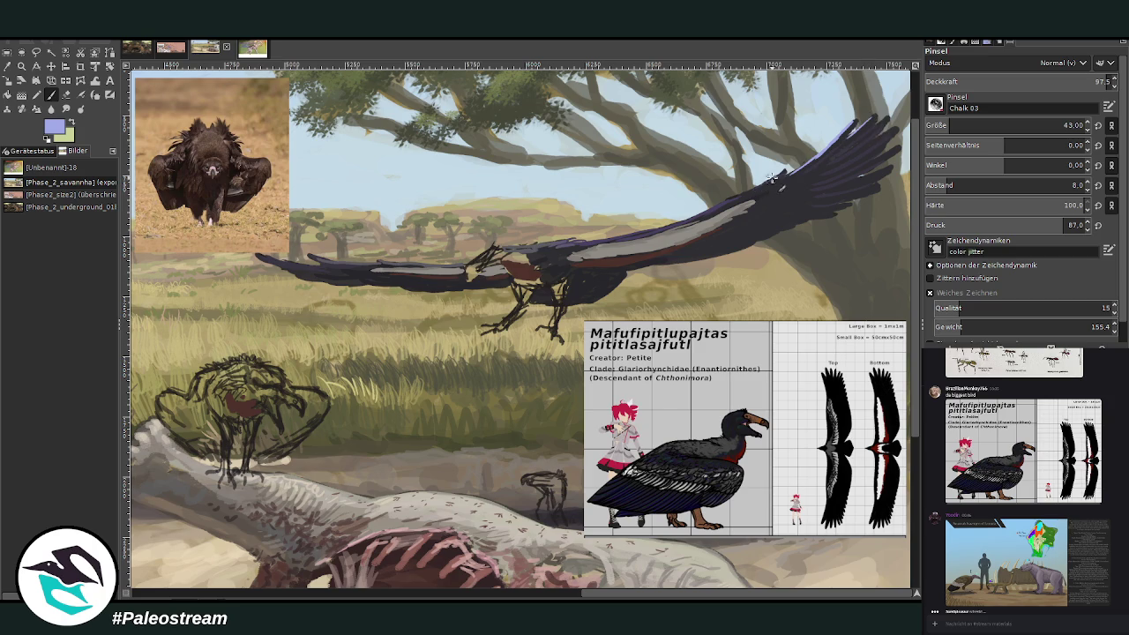
{"action": "left_click_drag", "start_coordinate": [398, 261], "coordinate": [383, 262]}
Step: Sample the flying bird's dark wing colour from the canvas as the paint colour
{"action": "key", "text": "o"}
{"action": "left_click", "coordinate": [622, 254]}
{"action": "left_click", "coordinate": [882, 331]}
{"action": "key", "text": "p"}
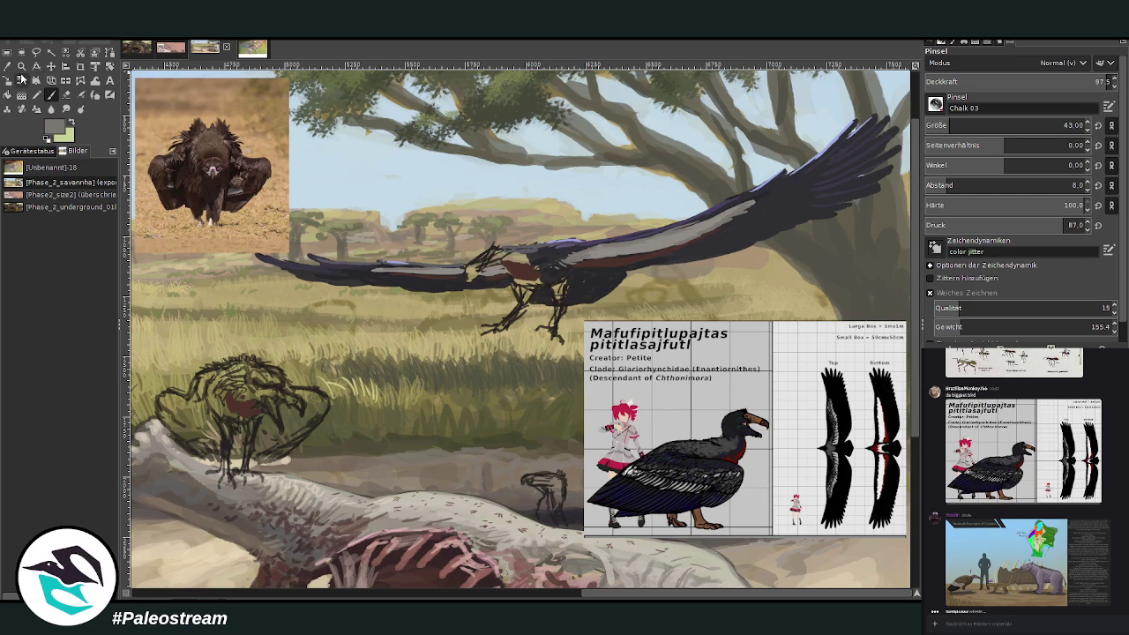
{"action": "left_click", "coordinate": [7, 67]}
{"action": "left_click", "coordinate": [591, 281]}
{"action": "left_click", "coordinate": [847, 275]}
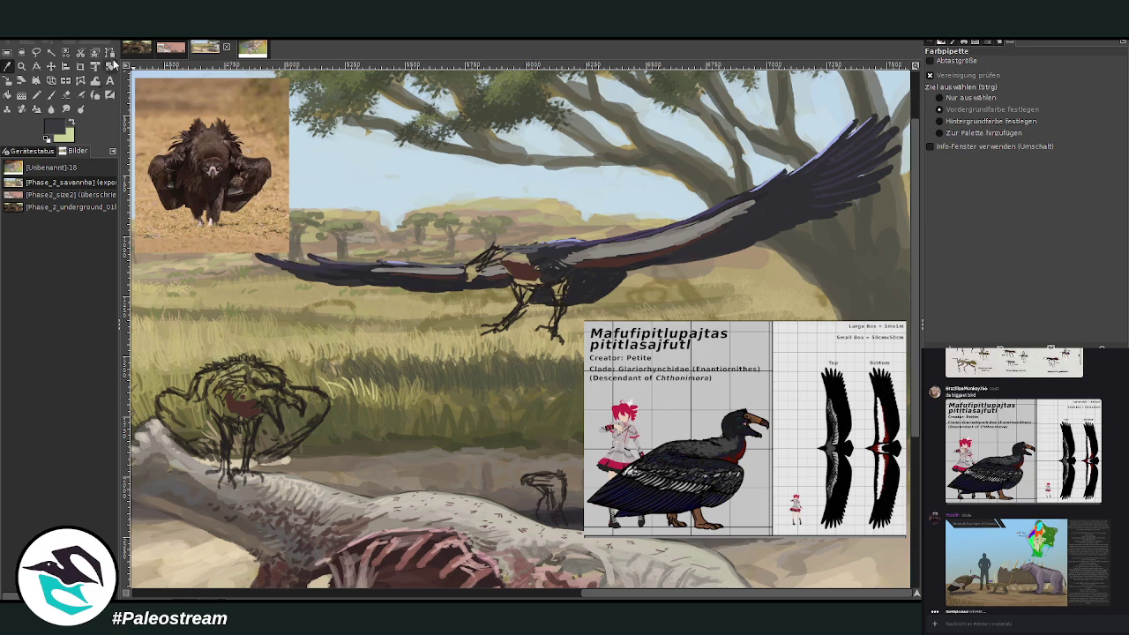
{"action": "key", "text": "p"}
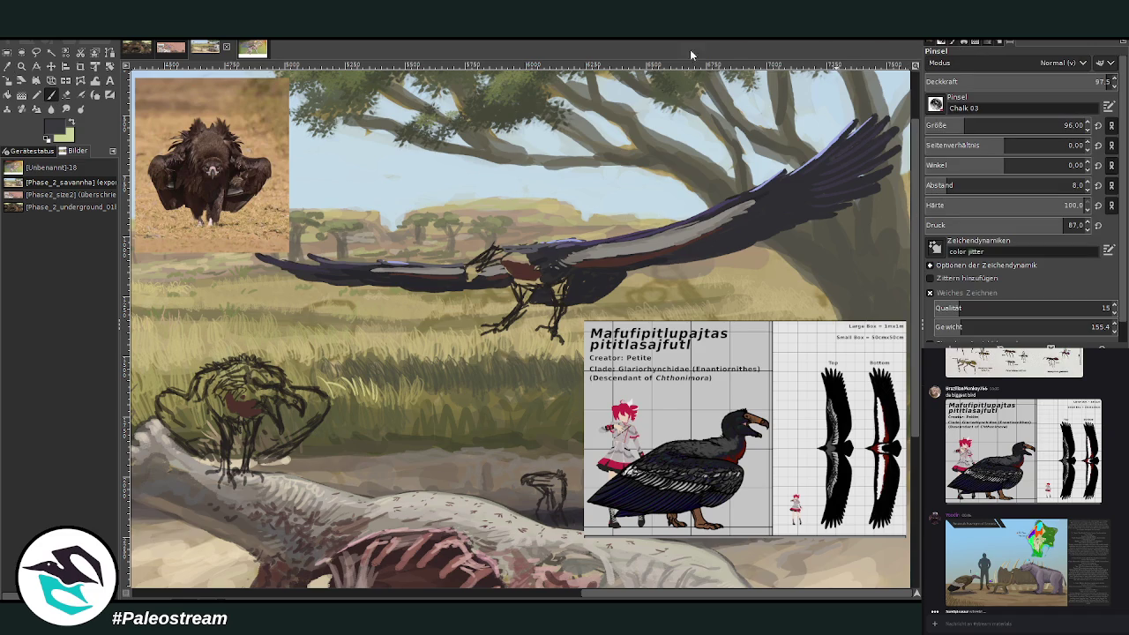
Step: Darken the flying bird's thigh and legs, then block in the perched bird's wing and body in the sampled dark
{"action": "mouse_move", "coordinate": [564, 291]}
{"action": "left_mouse_down"}
{"action": "mouse_move", "coordinate": [548, 328]}
{"action": "mouse_move", "coordinate": [516, 284]}
{"action": "mouse_move", "coordinate": [534, 300]}
{"action": "left_mouse_up"}
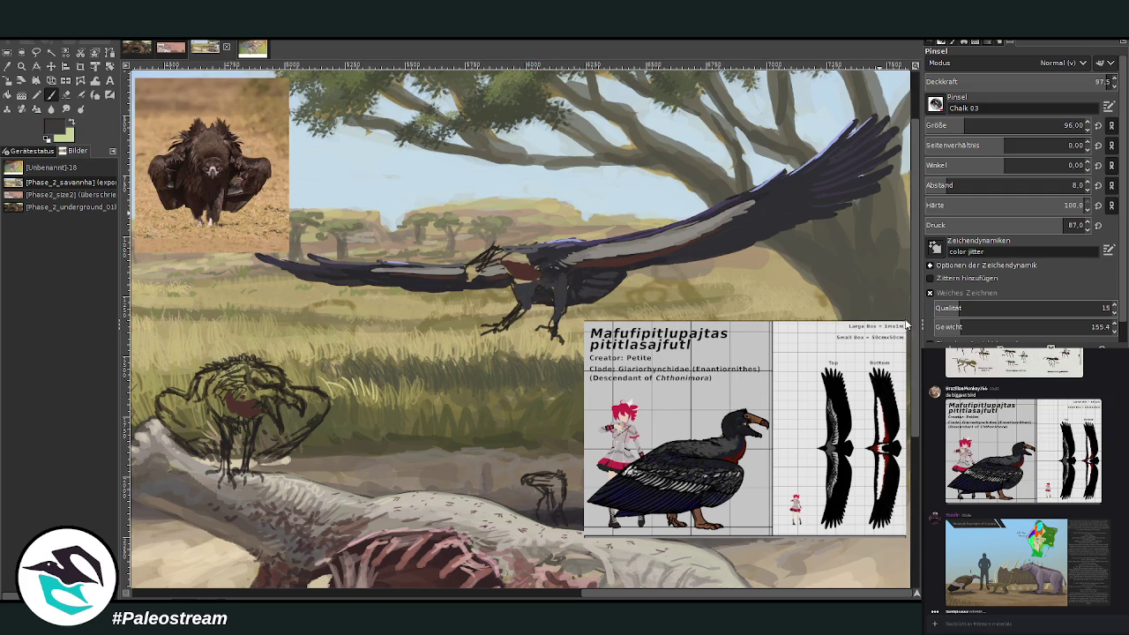
{"action": "scroll", "coordinate": [1006, 125], "scroll_direction": "down", "scroll_amount": 1}
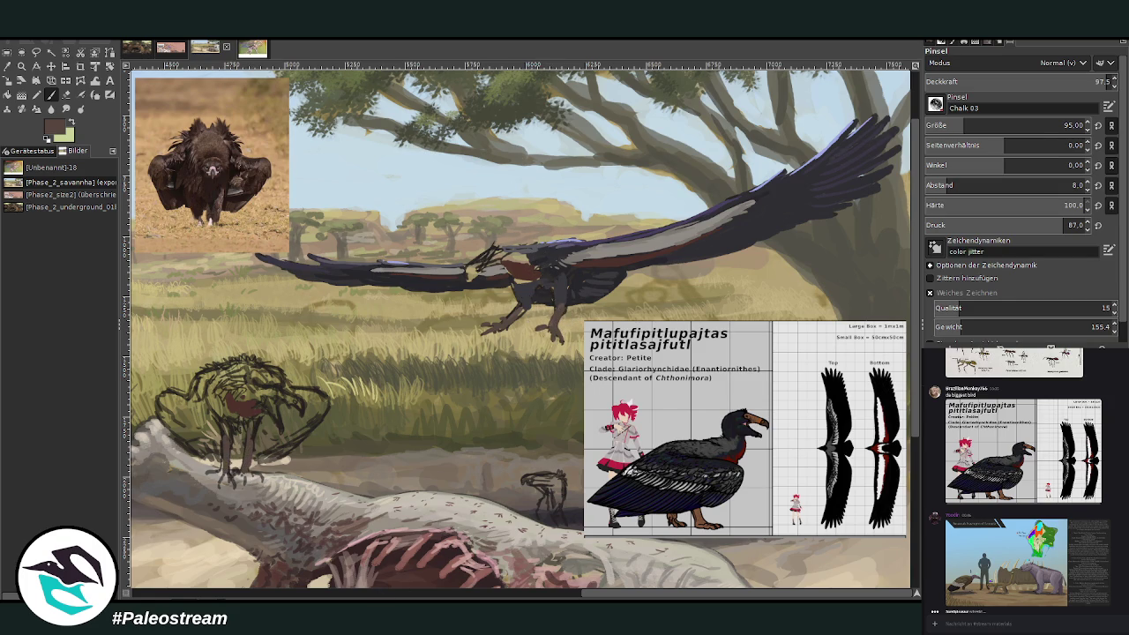
{"action": "key", "text": "o"}
{"action": "left_click", "coordinate": [737, 199]}
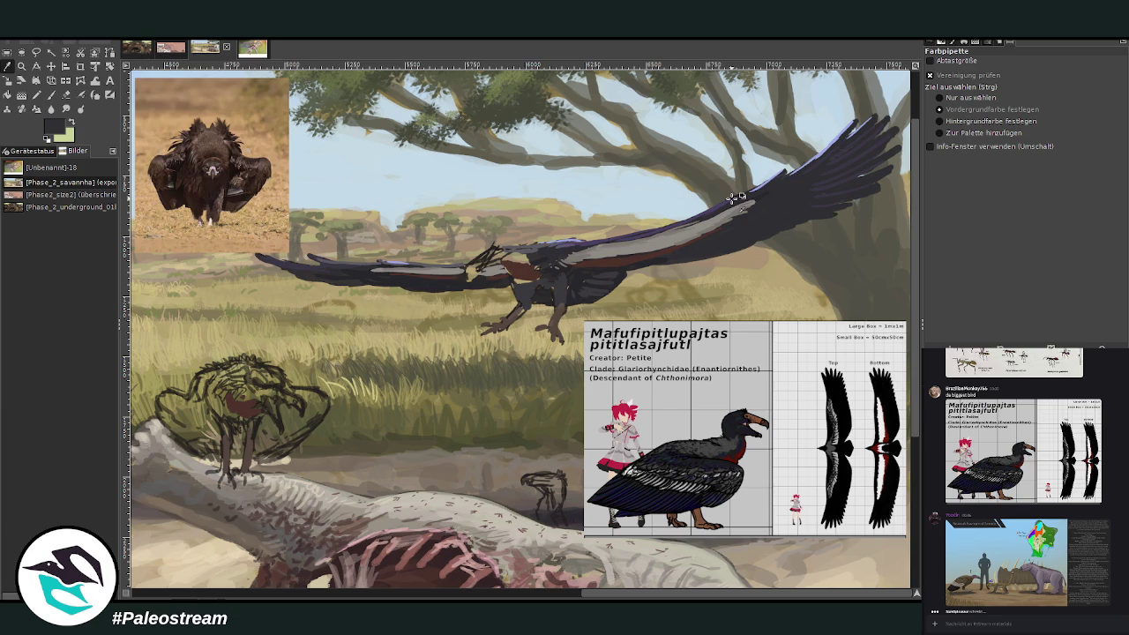
{"action": "left_click", "coordinate": [50, 96]}
{"action": "mouse_move", "coordinate": [189, 423]}
{"action": "left_mouse_down"}
{"action": "mouse_move", "coordinate": [176, 414]}
{"action": "mouse_move", "coordinate": [189, 427]}
{"action": "mouse_move", "coordinate": [207, 423]}
{"action": "mouse_move", "coordinate": [185, 402]}
{"action": "mouse_move", "coordinate": [167, 406]}
{"action": "mouse_move", "coordinate": [181, 432]}
{"action": "mouse_move", "coordinate": [230, 393]}
{"action": "left_mouse_up"}
{"action": "mouse_move", "coordinate": [240, 432]}
{"action": "left_mouse_down"}
{"action": "mouse_move", "coordinate": [245, 463]}
{"action": "mouse_move", "coordinate": [263, 432]}
{"action": "mouse_move", "coordinate": [278, 446]}
{"action": "mouse_move", "coordinate": [322, 410]}
{"action": "mouse_move", "coordinate": [313, 423]}
{"action": "mouse_move", "coordinate": [308, 407]}
{"action": "mouse_move", "coordinate": [322, 415]}
{"action": "mouse_move", "coordinate": [292, 413]}
{"action": "mouse_move", "coordinate": [279, 434]}
{"action": "mouse_move", "coordinate": [289, 454]}
{"action": "mouse_move", "coordinate": [268, 459]}
{"action": "mouse_move", "coordinate": [238, 463]}
{"action": "mouse_move", "coordinate": [187, 438]}
{"action": "left_mouse_up"}
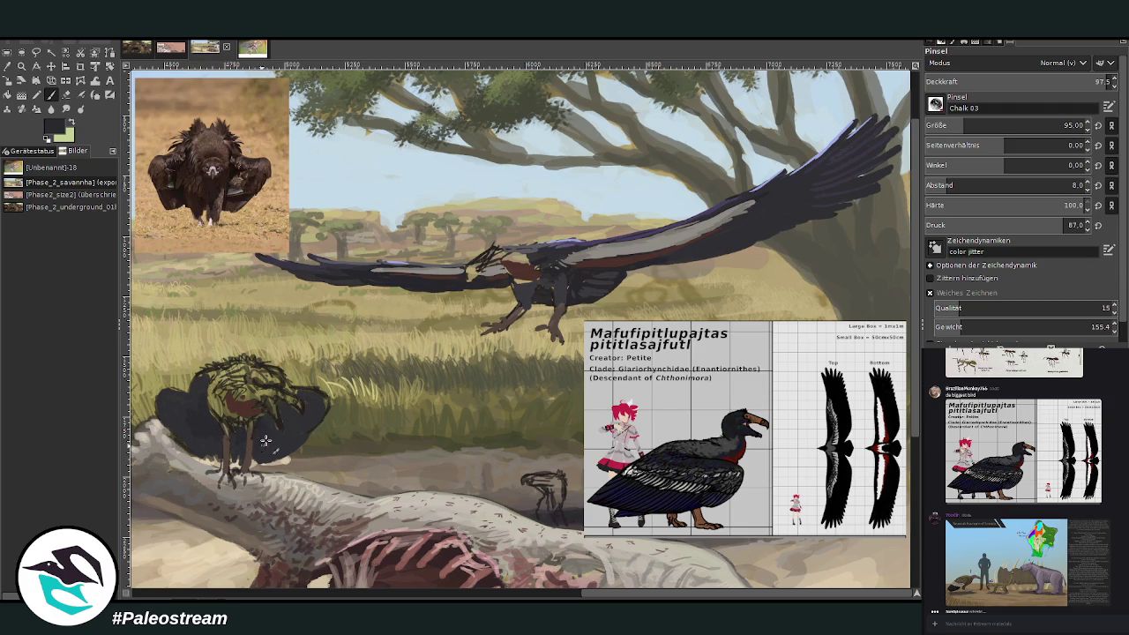
Step: With a smaller brush, cover the perched bird's wing mark and add light grey head and wing strokes
{"action": "key", "text": "bracketleft"}
{"action": "key", "text": "bracketleft"}
{"action": "key", "text": "bracketleft"}
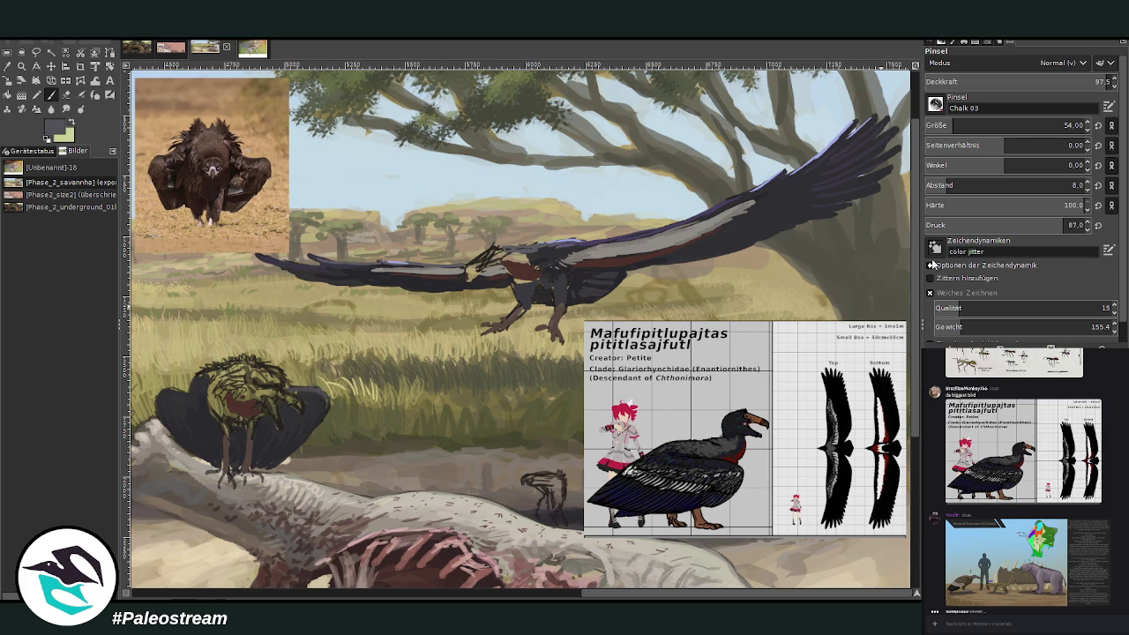
{"action": "left_click_drag", "start_coordinate": [162, 394], "coordinate": [247, 361]}
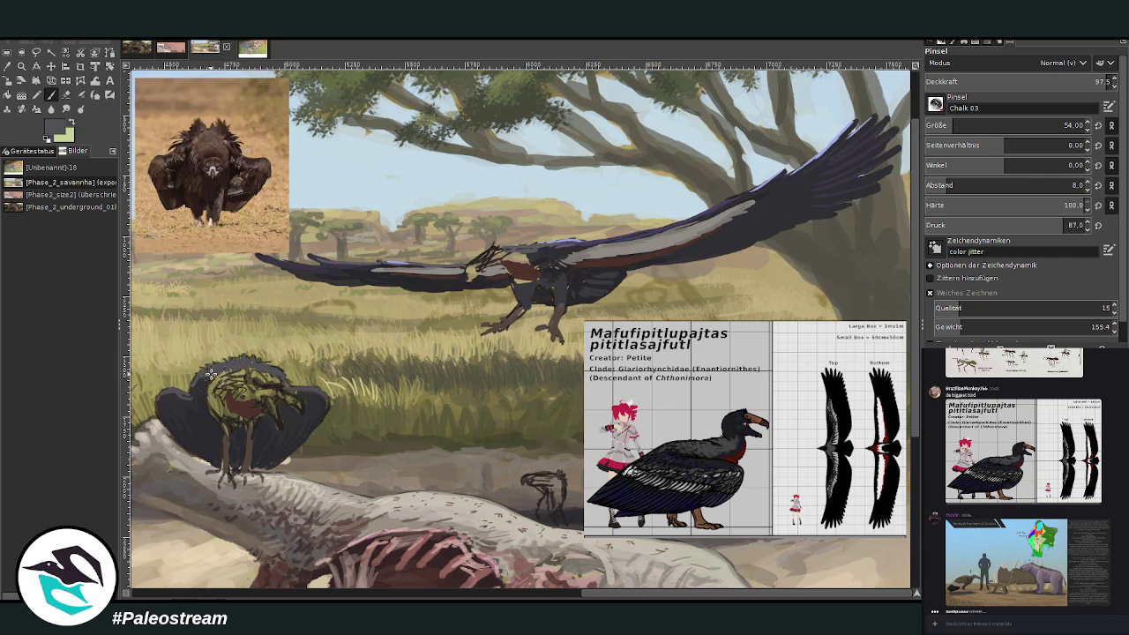
{"action": "left_click", "coordinate": [829, 255], "text": "ctrl"}
{"action": "left_click_drag", "start_coordinate": [294, 416], "coordinate": [278, 410]}
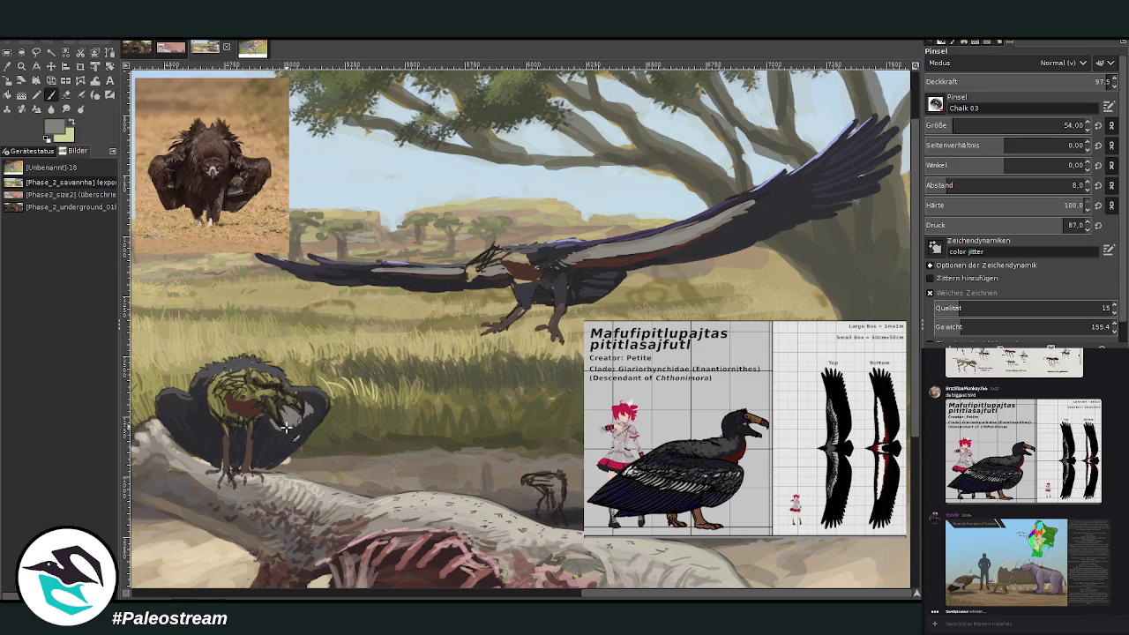
{"action": "left_click_drag", "start_coordinate": [276, 429], "coordinate": [259, 434]}
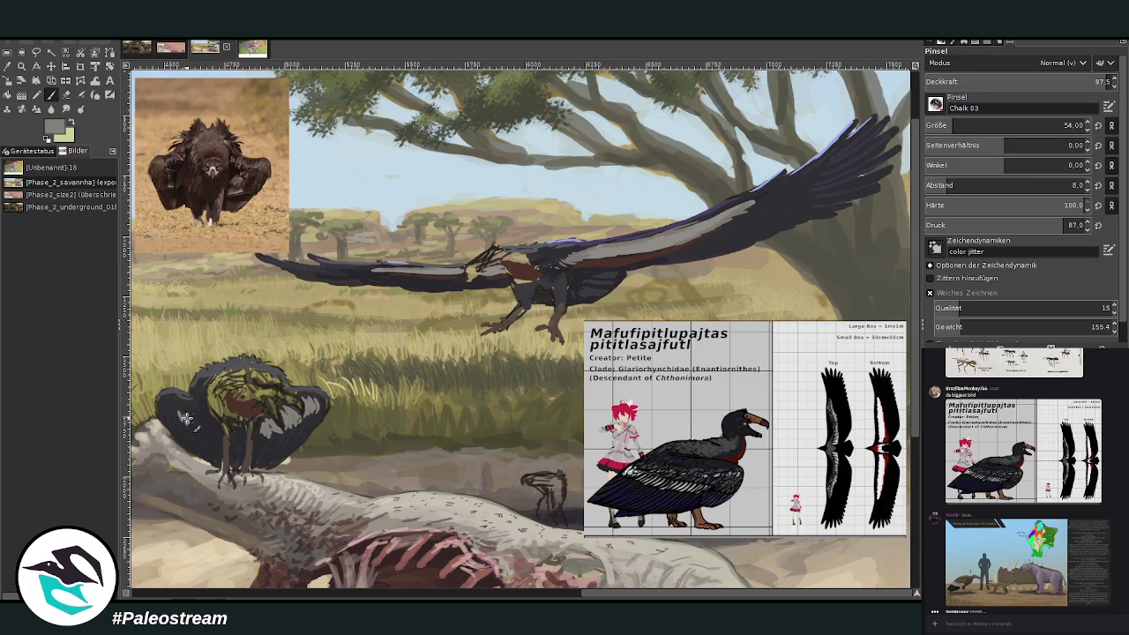
{"action": "mouse_move", "coordinate": [185, 407]}
{"action": "left_mouse_down"}
{"action": "mouse_move", "coordinate": [201, 425]}
{"action": "mouse_move", "coordinate": [217, 418]}
{"action": "mouse_move", "coordinate": [183, 415]}
{"action": "mouse_move", "coordinate": [202, 414]}
{"action": "left_mouse_up"}
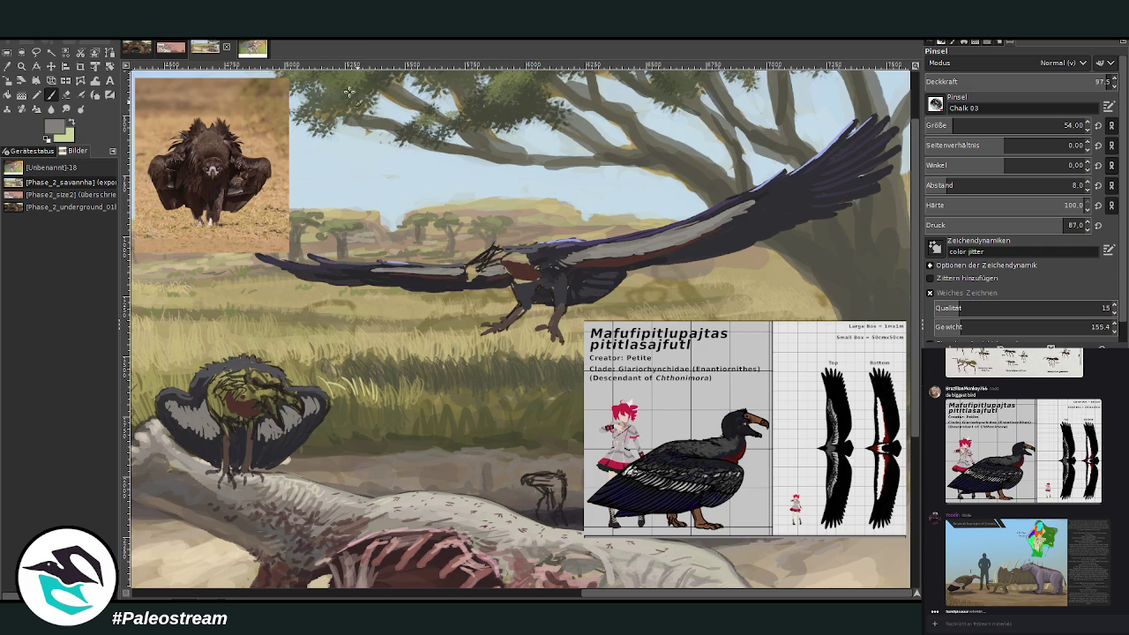
Step: Sample a dark colour from the vulture and paint over its body and lower wing
{"action": "key", "text": "o"}
{"action": "left_click", "coordinate": [609, 236]}
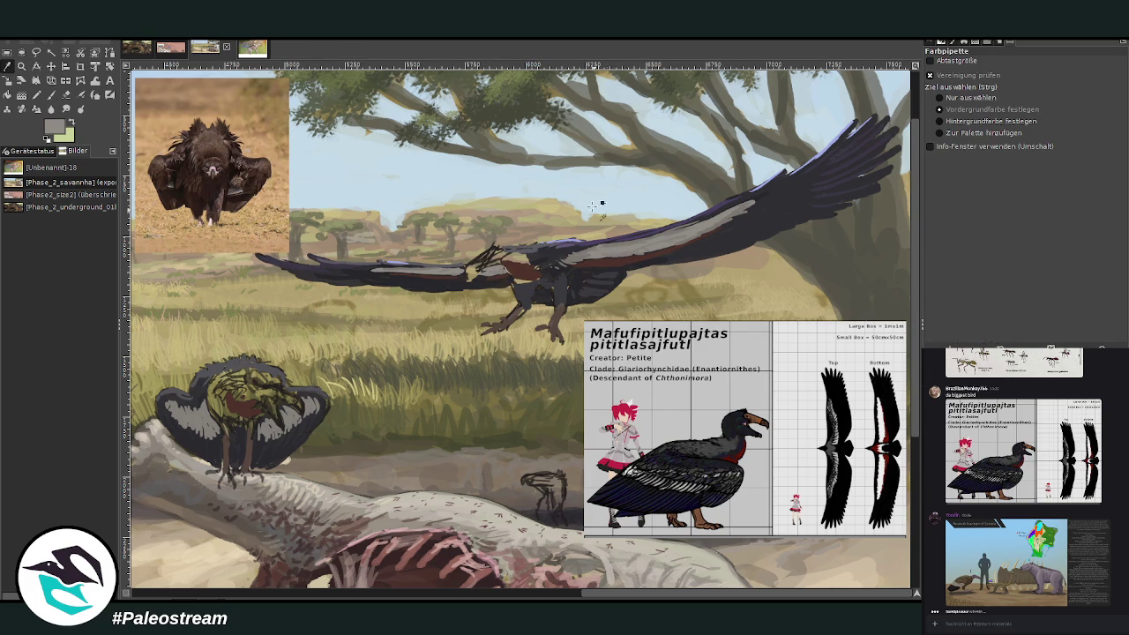
{"action": "key", "text": "p"}
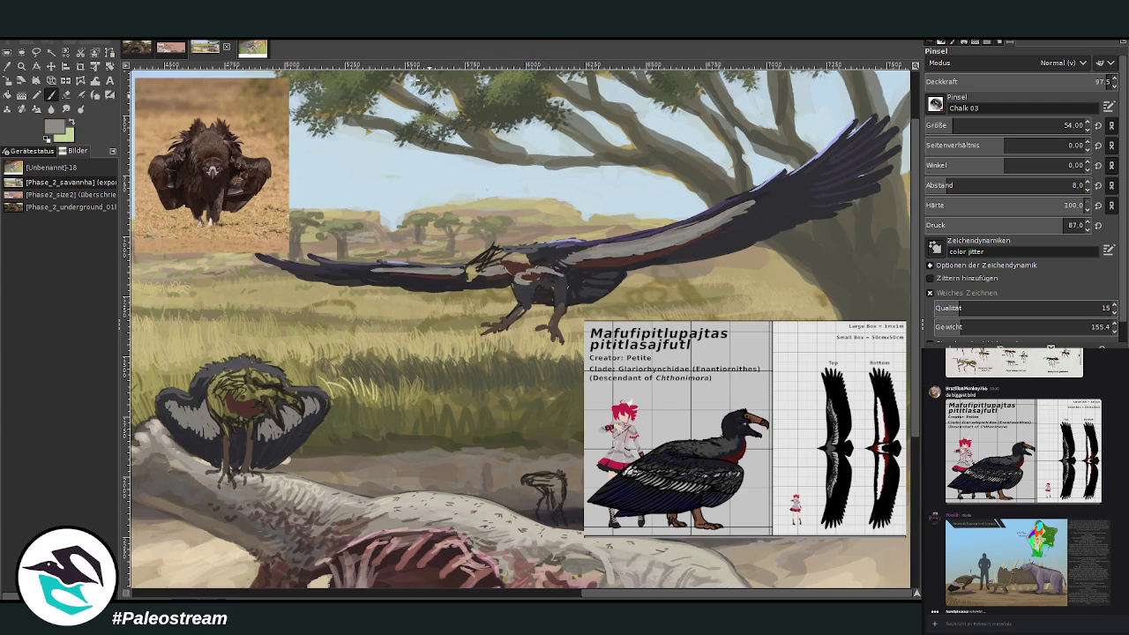
{"action": "left_click", "coordinate": [8, 66]}
{"action": "left_click", "coordinate": [580, 275]}
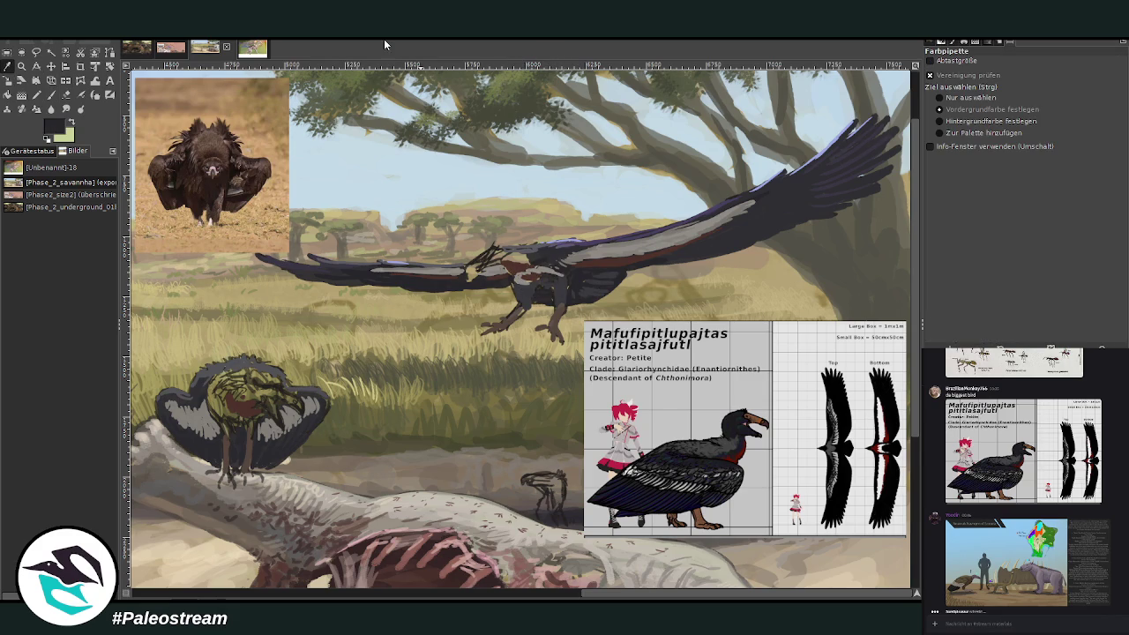
{"action": "left_click", "coordinate": [50, 94]}
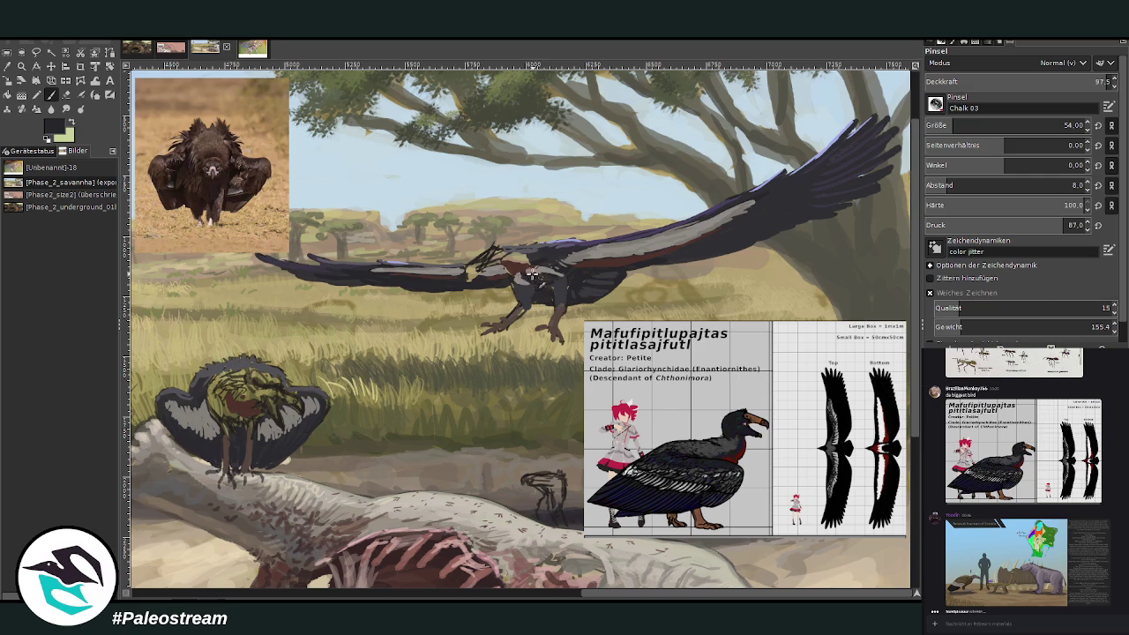
{"action": "mouse_move", "coordinate": [540, 280]}
{"action": "left_mouse_down"}
{"action": "mouse_move", "coordinate": [570, 282]}
{"action": "mouse_move", "coordinate": [531, 255]}
{"action": "mouse_move", "coordinate": [494, 261]}
{"action": "left_mouse_up"}
Step: Zoom in on the perched bird and bone, and sample greys from the painting
{"action": "scroll", "coordinate": [443, 308], "scroll_direction": "down", "scroll_amount": 2}
{"action": "scroll", "coordinate": [443, 308], "scroll_direction": "down", "scroll_amount": 1}
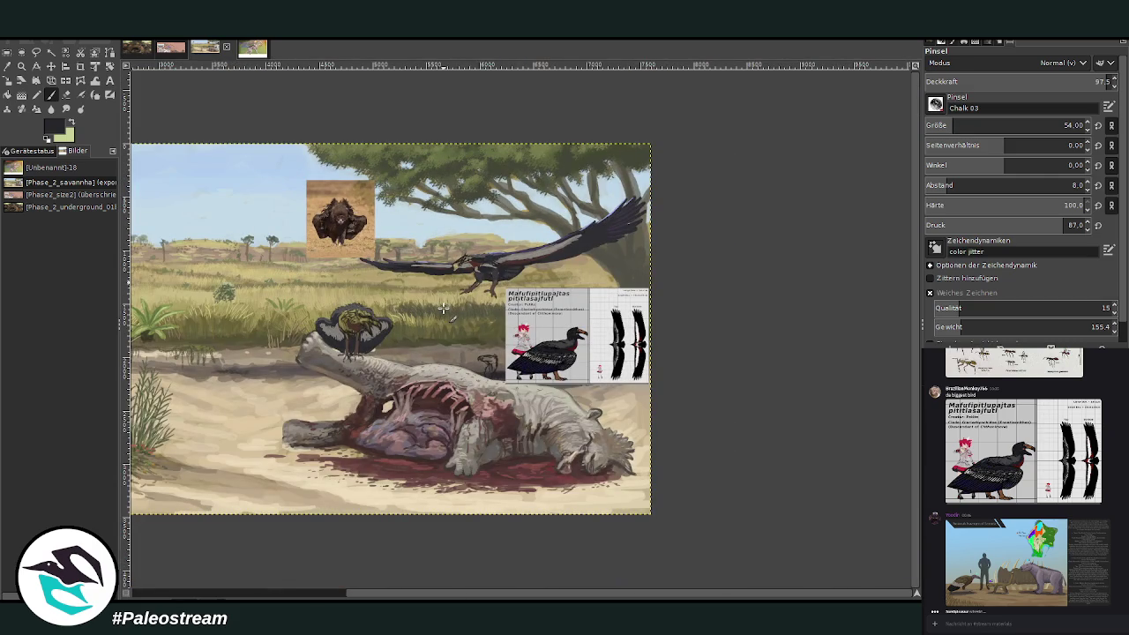
{"action": "key", "text": "z"}
{"action": "mouse_move", "coordinate": [342, 221]}
{"action": "left_mouse_down"}
{"action": "mouse_move", "coordinate": [497, 347]}
{"action": "mouse_move", "coordinate": [566, 434]}
{"action": "left_mouse_up"}
{"action": "left_click_drag", "start_coordinate": [228, 187], "coordinate": [495, 511]}
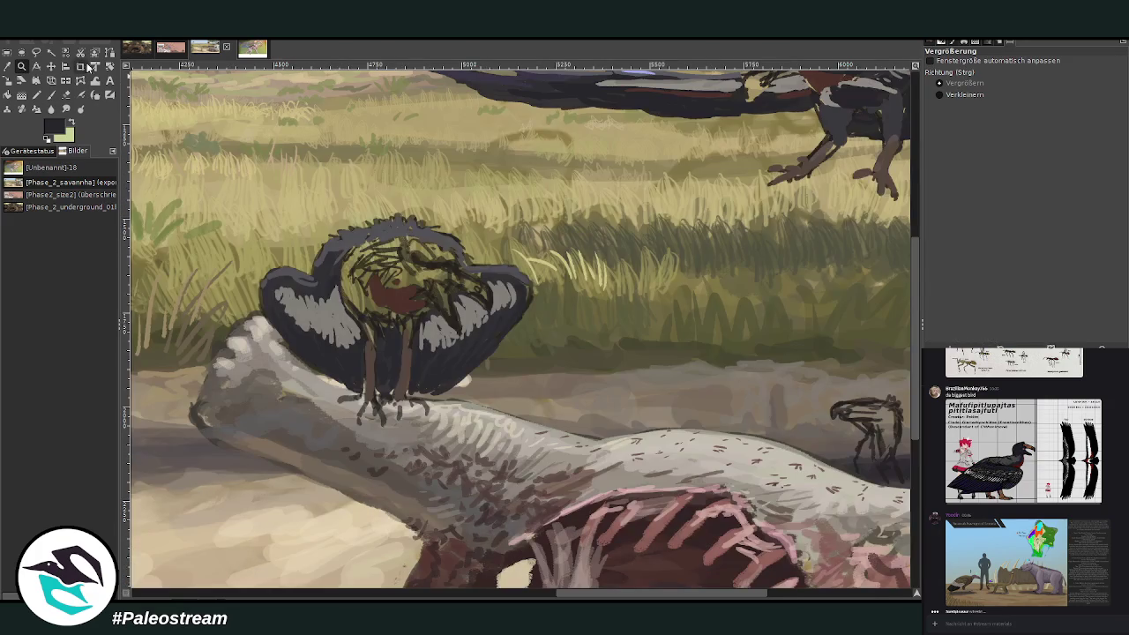
{"action": "left_click", "coordinate": [8, 68]}
{"action": "left_click", "coordinate": [333, 387]}
{"action": "left_click", "coordinate": [901, 300]}
{"action": "left_click_drag", "start_coordinate": [901, 302], "coordinate": [912, 310]}
{"action": "key", "text": "p"}
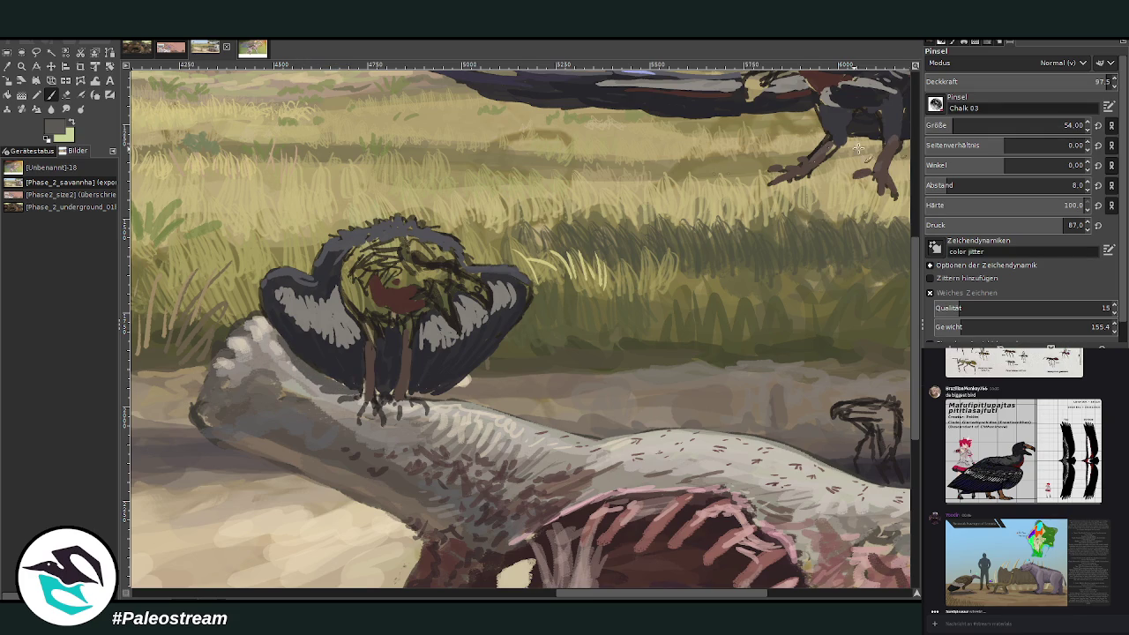
Step: At opacity about 57, repaint the perched bird's claws in dark brown with a smaller brush
{"action": "left_click", "coordinate": [1031, 82]}
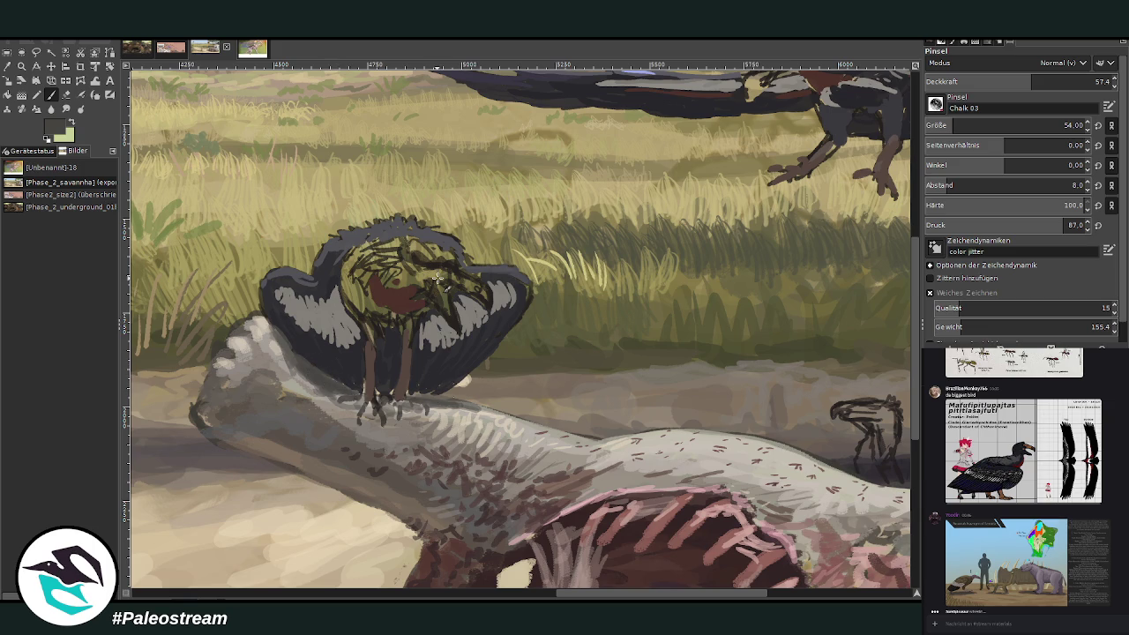
{"action": "key", "text": "o"}
{"action": "left_click", "coordinate": [393, 366]}
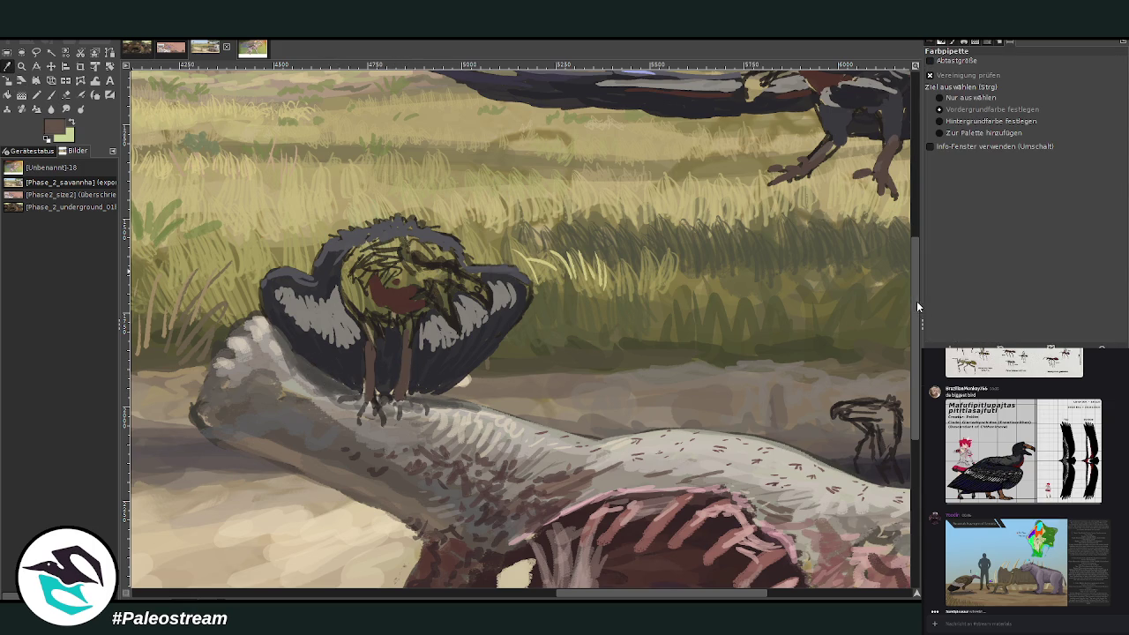
{"action": "left_click", "coordinate": [51, 94]}
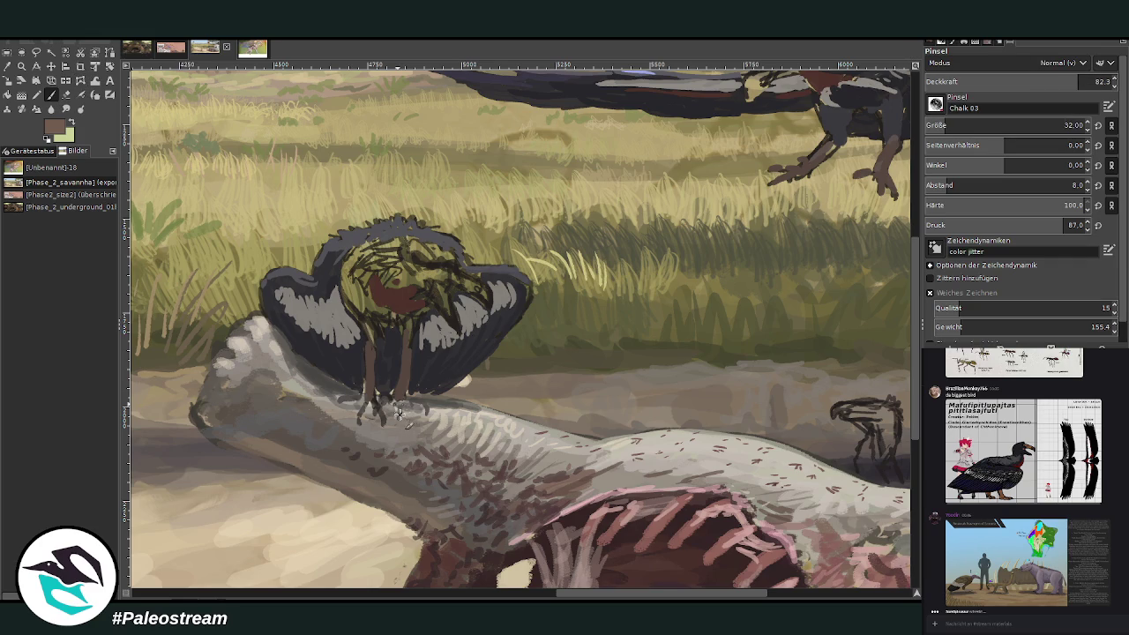
{"action": "left_click_drag", "start_coordinate": [979, 124], "coordinate": [944, 123]}
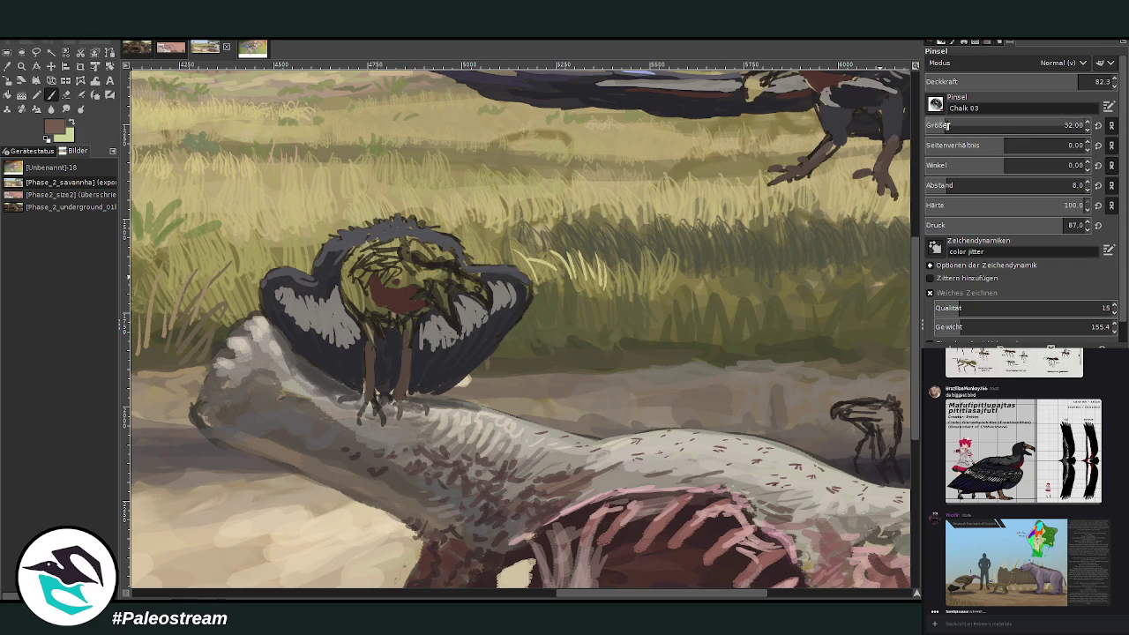
{"action": "mouse_move", "coordinate": [879, 179]}
{"action": "left_mouse_down"}
{"action": "mouse_move", "coordinate": [887, 196]}
{"action": "mouse_move", "coordinate": [879, 183]}
{"action": "mouse_move", "coordinate": [889, 183]}
{"action": "left_mouse_up"}
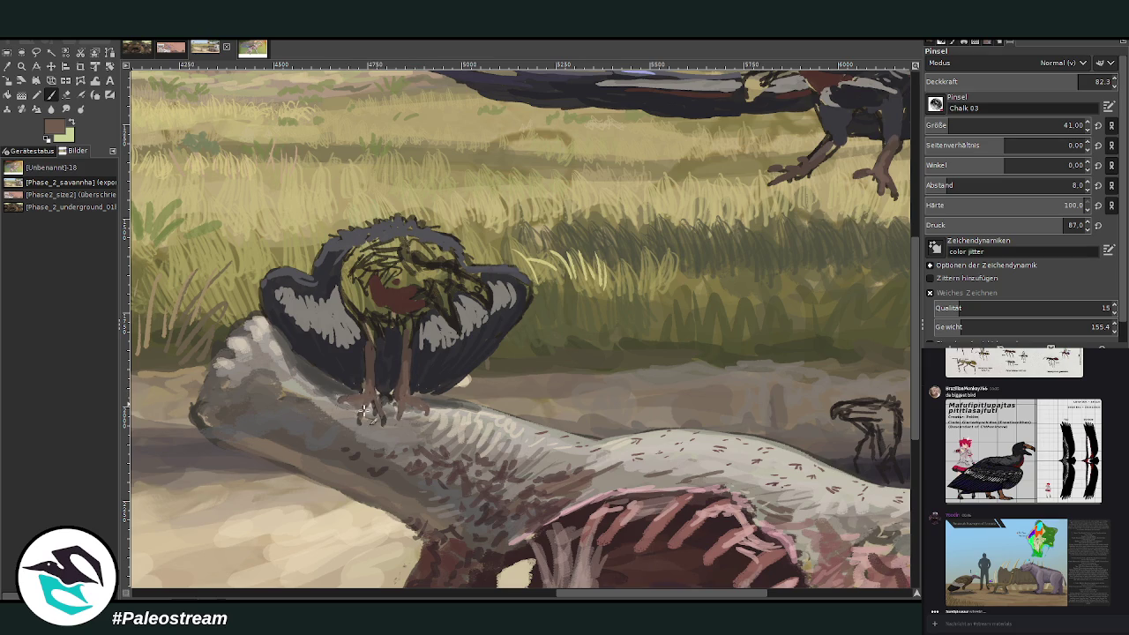
{"action": "left_click_drag", "start_coordinate": [596, 596], "coordinate": [644, 597]}
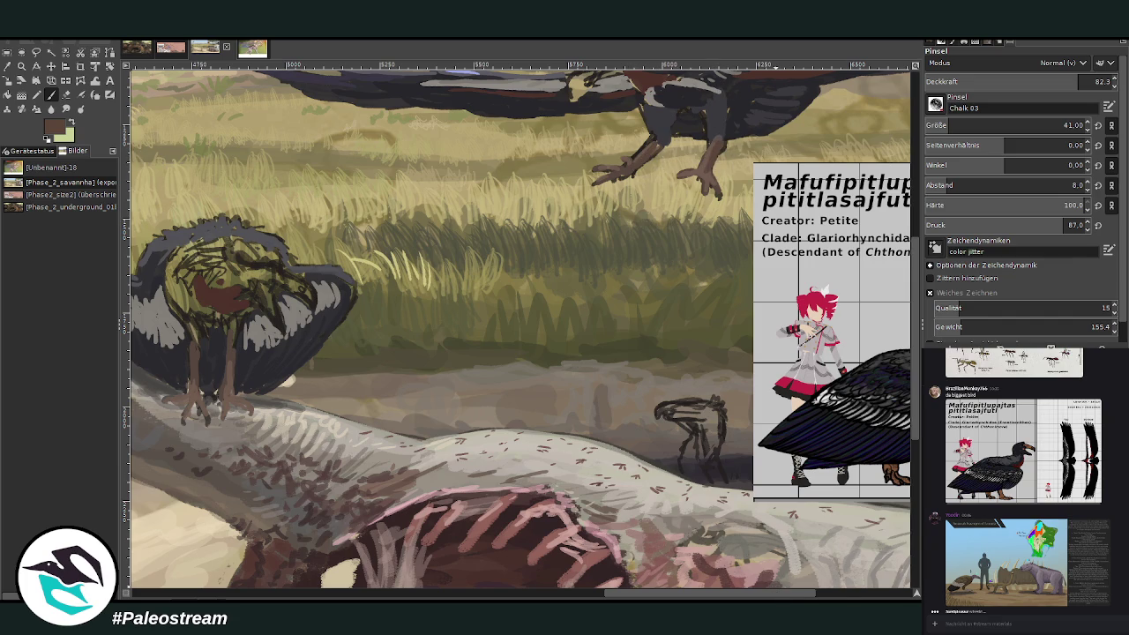
Step: Thicken the perched bird's legs in lighter brown and paint its wings and head with sampled dark greys
{"action": "left_click_drag", "start_coordinate": [781, 598], "coordinate": [848, 596]}
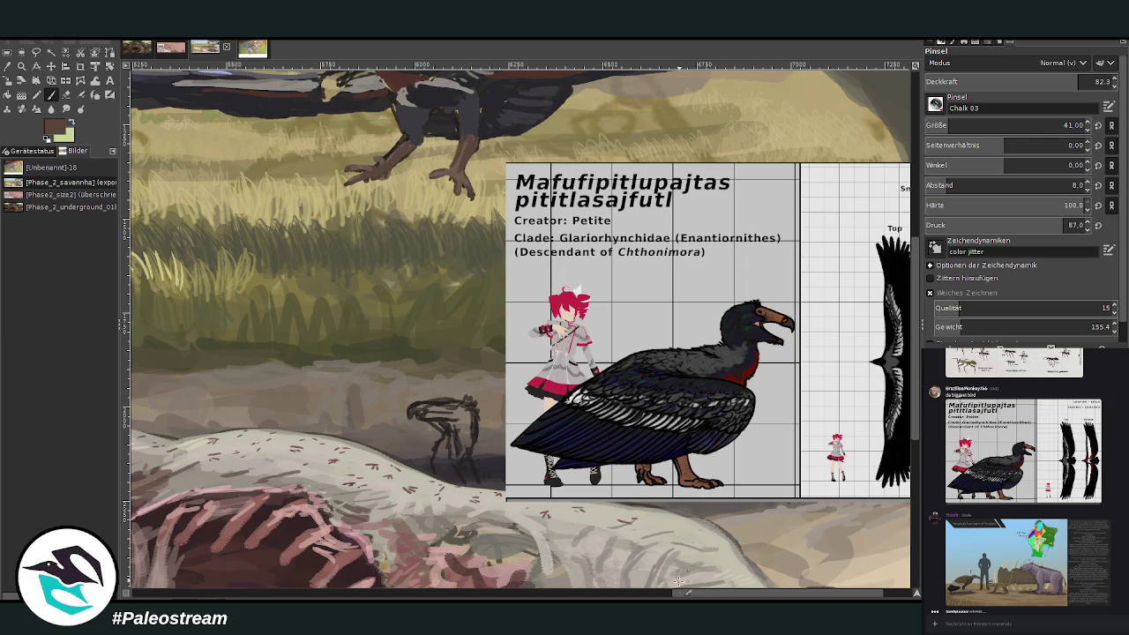
{"action": "left_click_drag", "start_coordinate": [684, 596], "coordinate": [493, 578]}
{"action": "mouse_move", "coordinate": [526, 380]}
{"action": "left_mouse_down"}
{"action": "mouse_move", "coordinate": [524, 344]}
{"action": "mouse_move", "coordinate": [489, 385]}
{"action": "mouse_move", "coordinate": [493, 355]}
{"action": "left_mouse_up"}
{"action": "left_click", "coordinate": [7, 67]}
{"action": "left_click", "coordinate": [579, 362]}
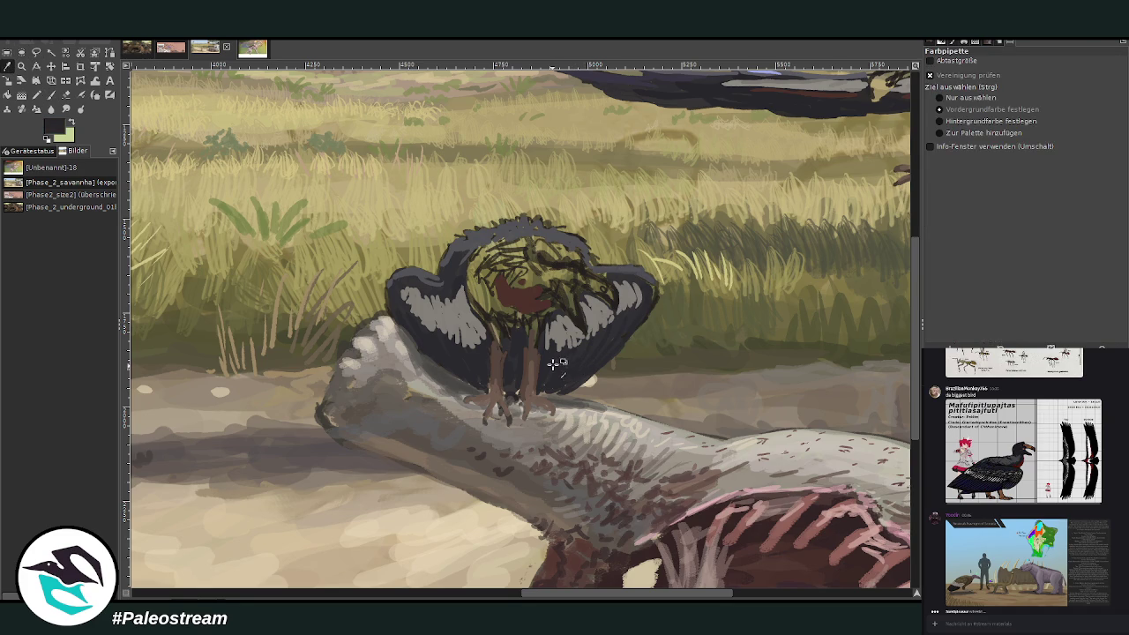
{"action": "key", "text": "p"}
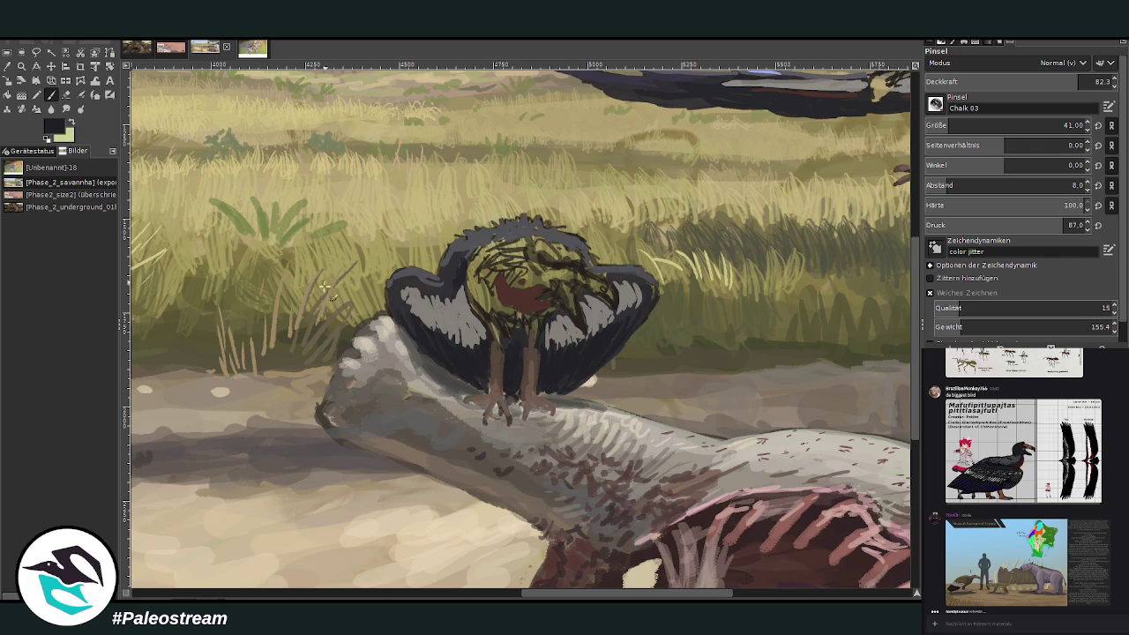
{"action": "left_click", "coordinate": [7, 66]}
{"action": "left_click", "coordinate": [553, 232]}
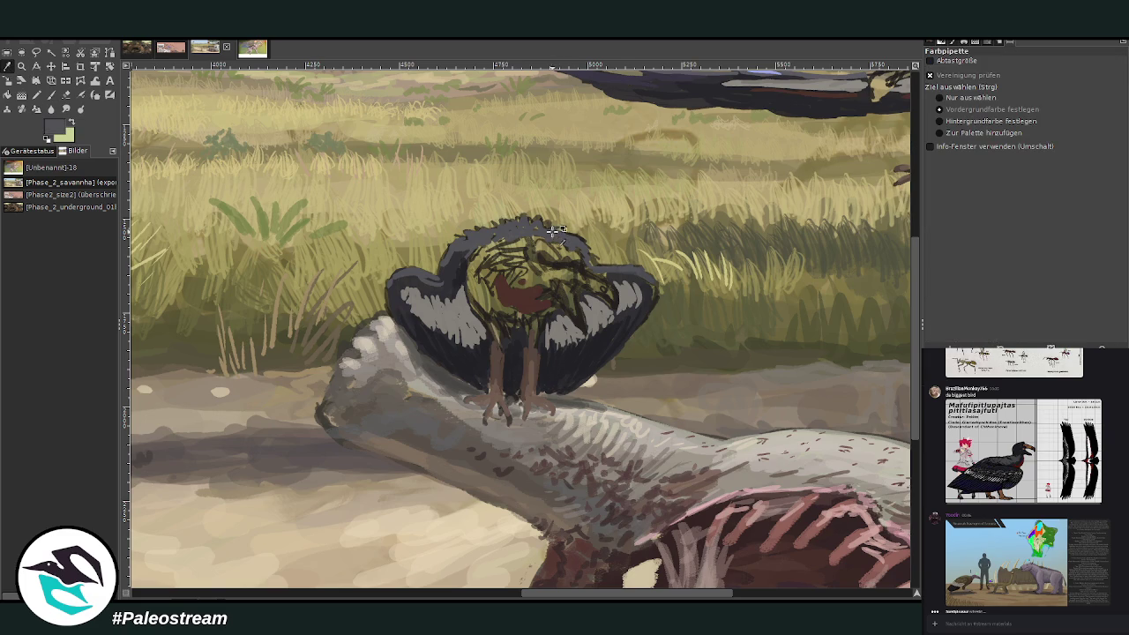
{"action": "key", "text": "p"}
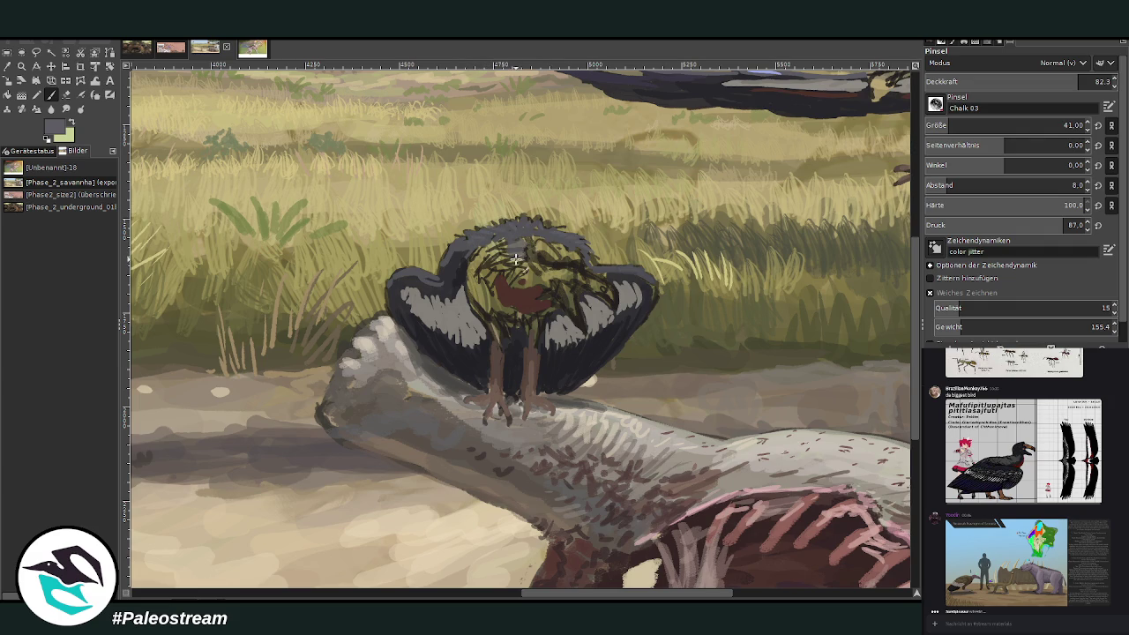
Step: Pan to the flying bird, choose a darker grey, and paint over its head and beak
{"action": "left_click_drag", "start_coordinate": [546, 595], "coordinate": [653, 596]}
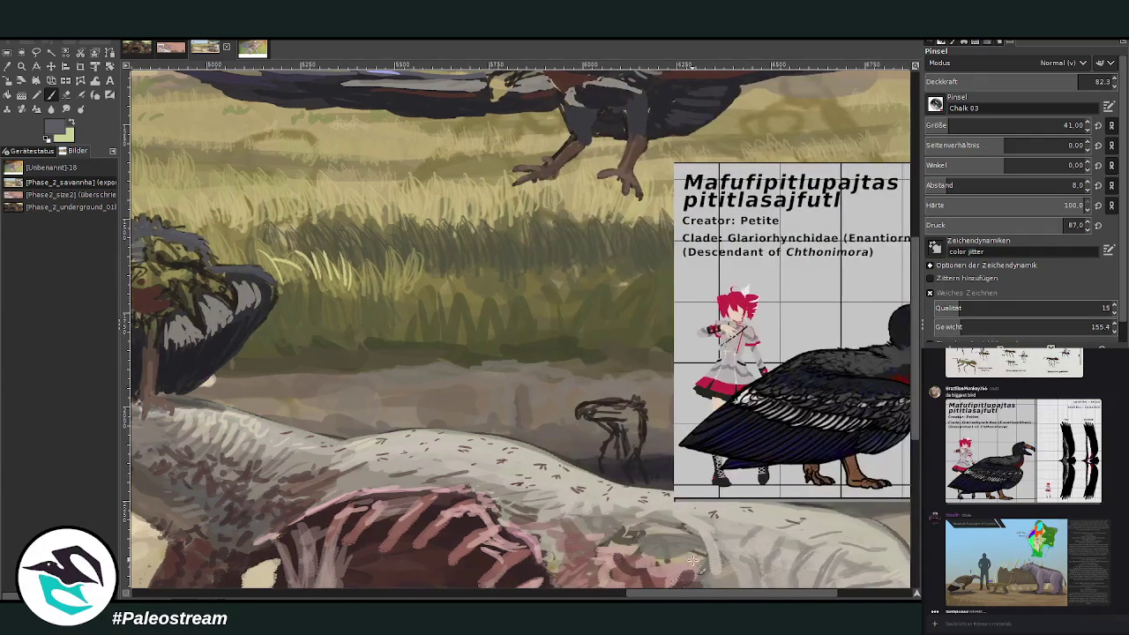
{"action": "left_click_drag", "start_coordinate": [913, 184], "coordinate": [903, 148]}
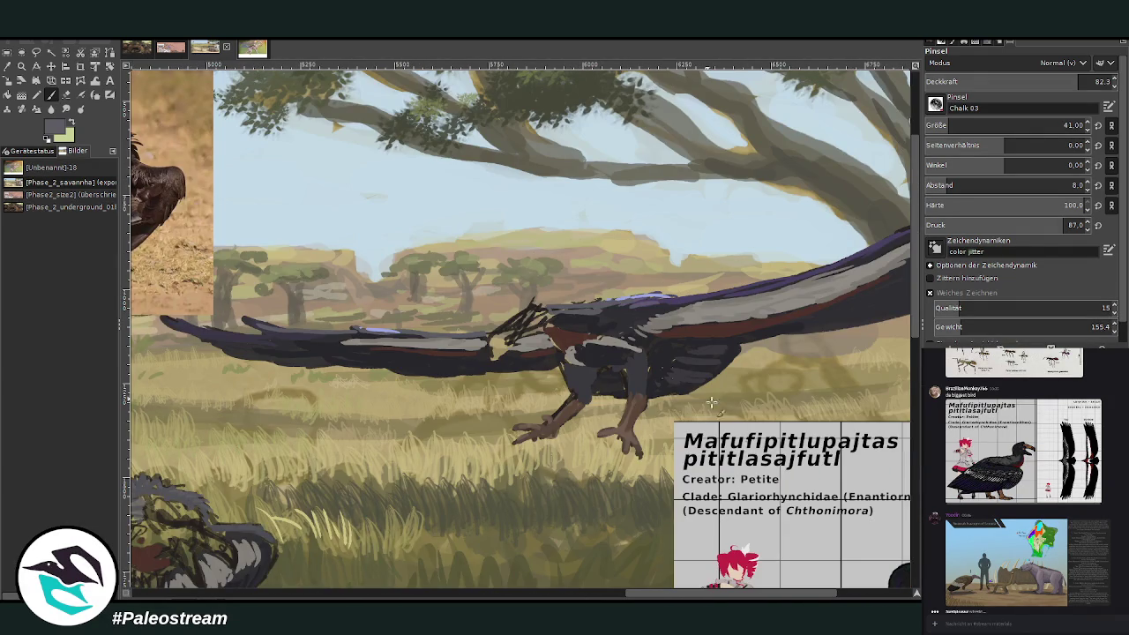
{"action": "scroll", "coordinate": [829, 254], "scroll_direction": "down", "scroll_amount": 2}
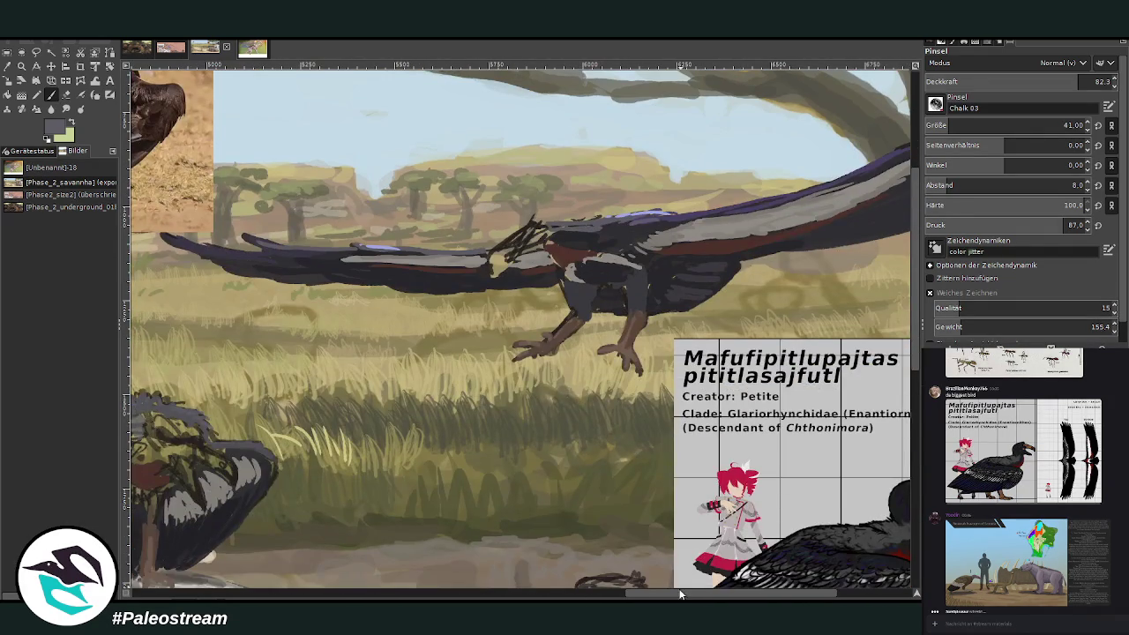
{"action": "scroll", "coordinate": [641, 262], "scroll_direction": "right", "scroll_amount": 2}
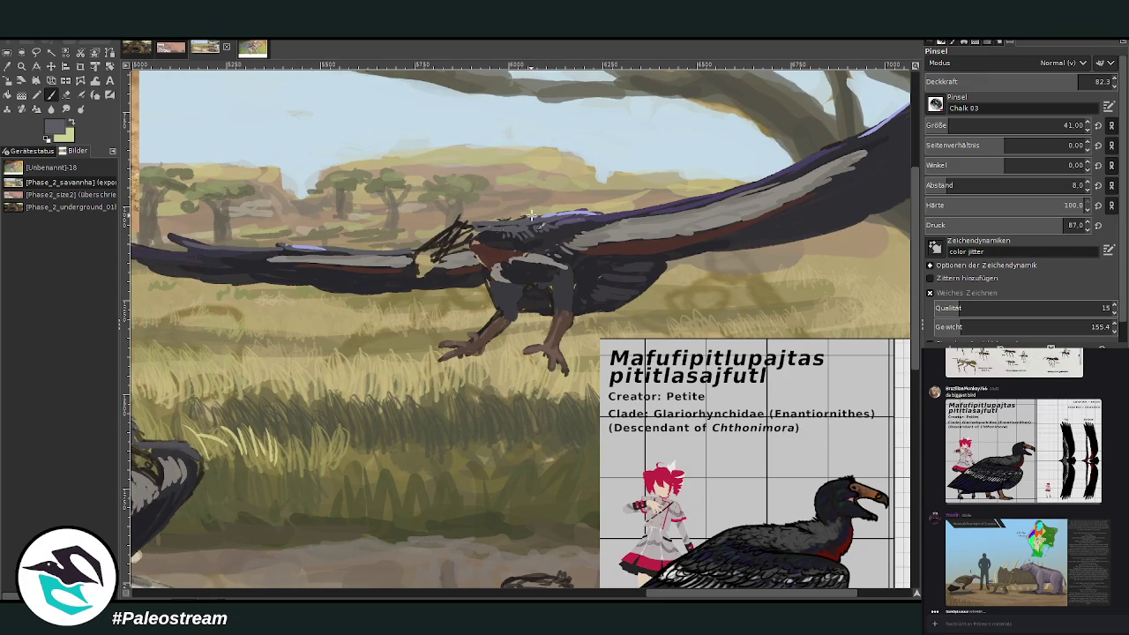
{"action": "left_click", "coordinate": [692, 202], "text": "ctrl"}
{"action": "key", "text": "o"}
{"action": "key", "text": "p"}
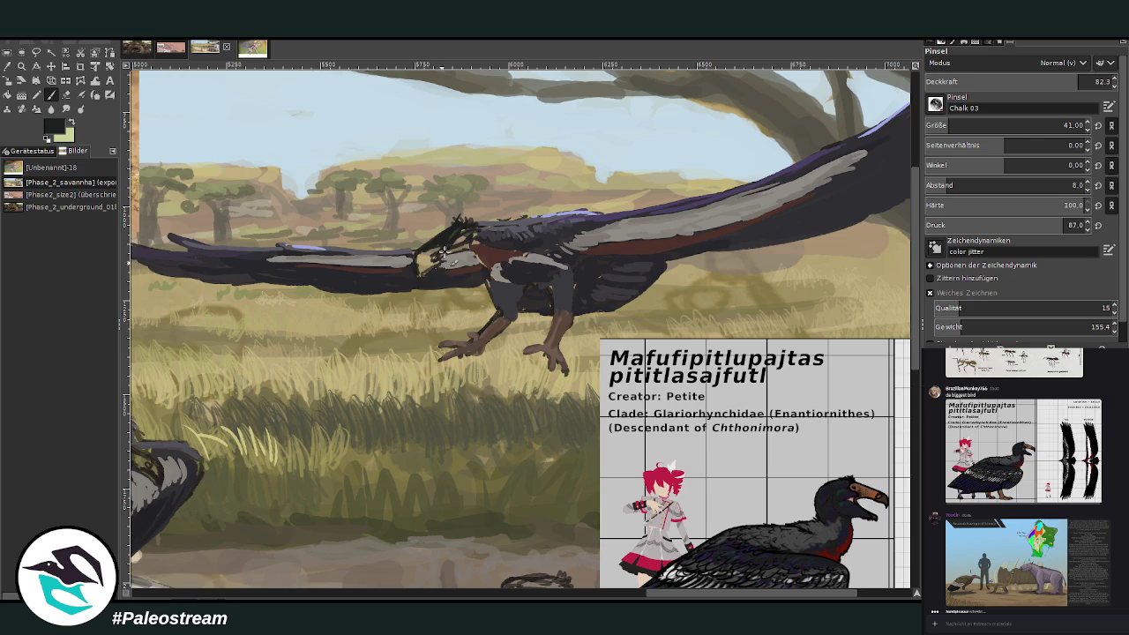
{"action": "mouse_move", "coordinate": [459, 230]}
{"action": "left_mouse_down"}
{"action": "mouse_move", "coordinate": [463, 241]}
{"action": "mouse_move", "coordinate": [490, 236]}
{"action": "left_mouse_up"}
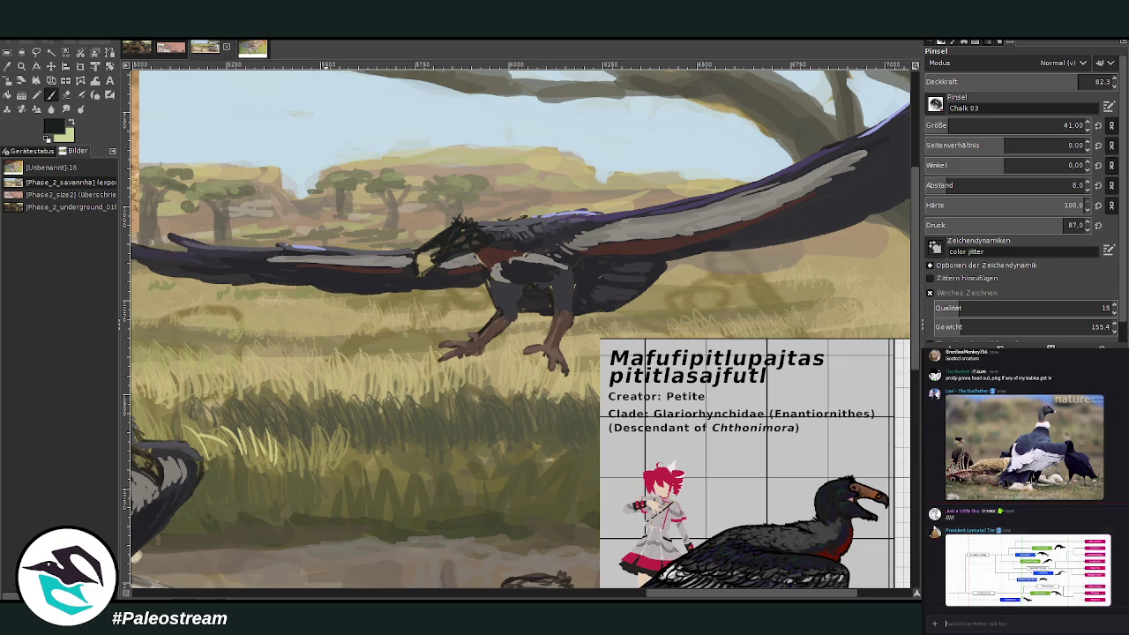
Step: Enlarge and close a chart image posted in chat, then switch to another chat channel
{"action": "left_click", "coordinate": [950, 560]}
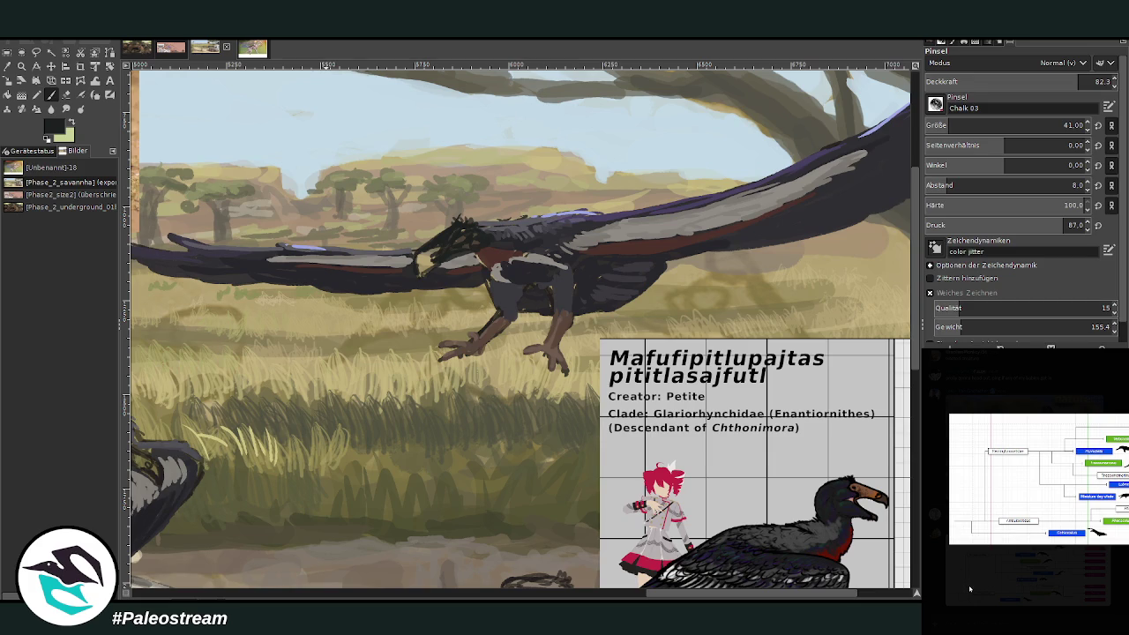
{"action": "left_click", "coordinate": [977, 558]}
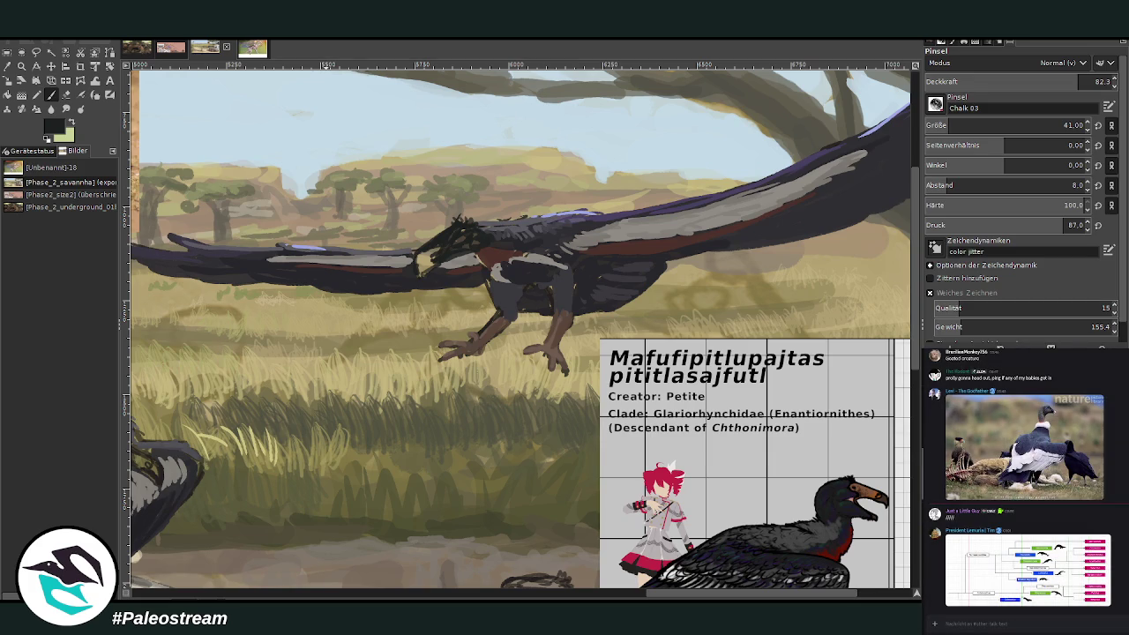
{"action": "key", "text": "alt+Down"}
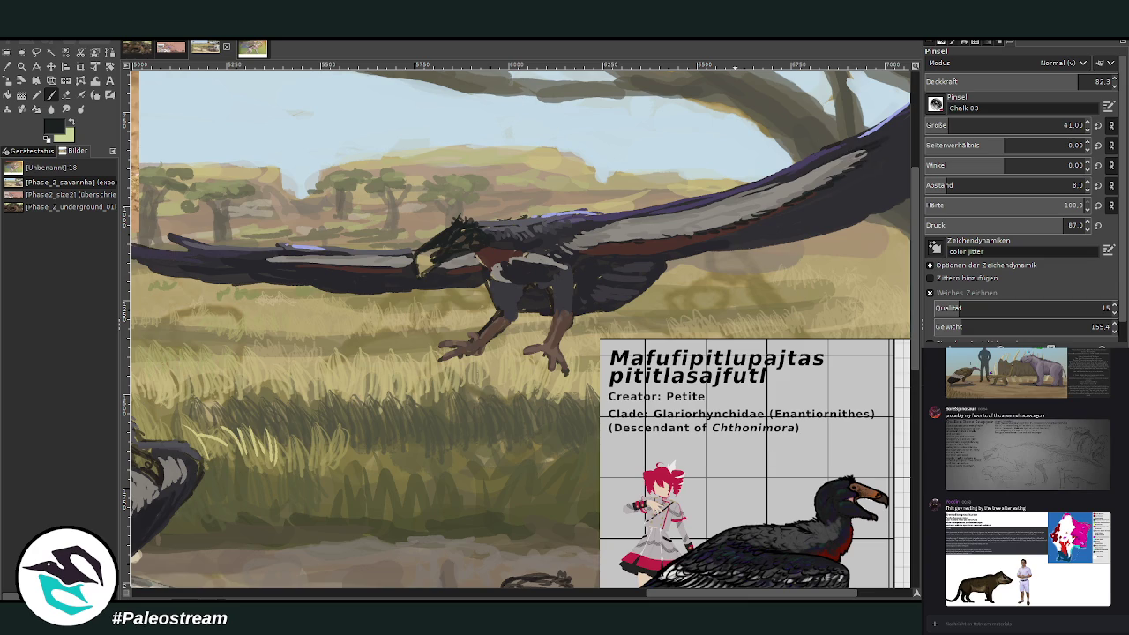
{"action": "scroll", "coordinate": [778, 181], "scroll_direction": "right", "scroll_amount": 5}
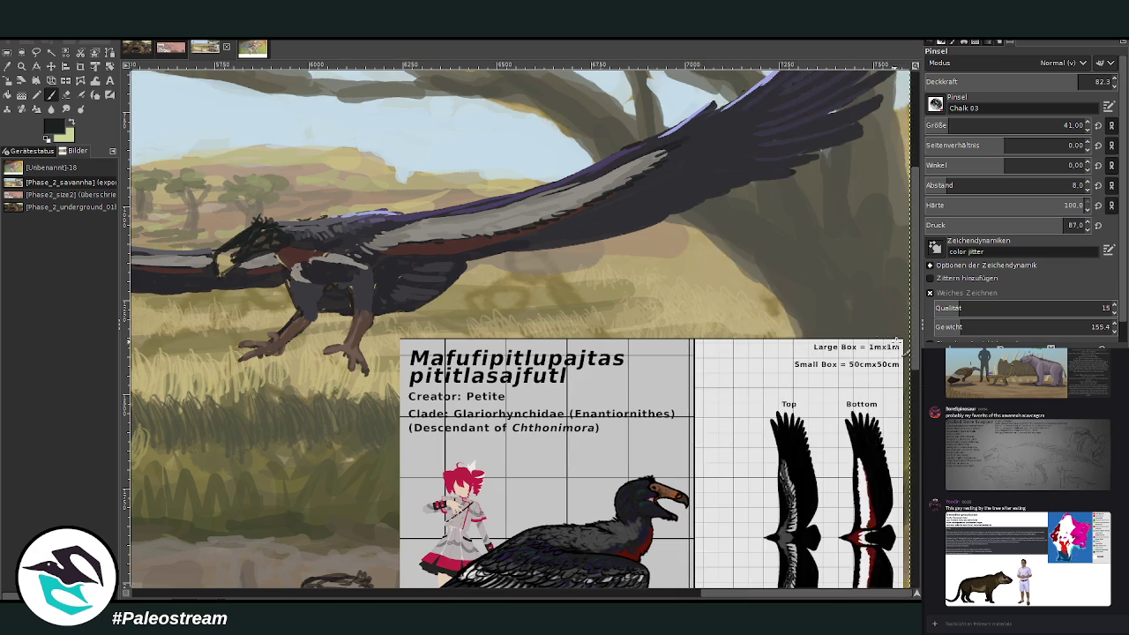
Step: Drop the brush opacity from about 56 down to 37.2 and enlarge the brush to size 45
{"action": "scroll", "coordinate": [779, 181], "scroll_direction": "up", "scroll_amount": 2}
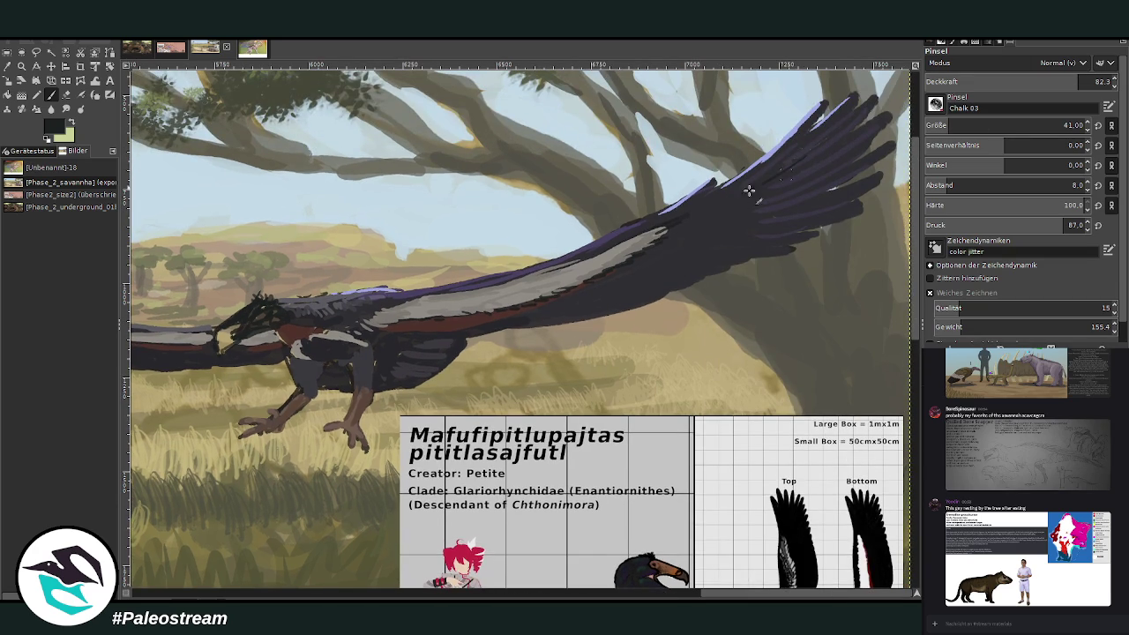
{"action": "left_click_drag", "start_coordinate": [1083, 81], "coordinate": [1028, 81]}
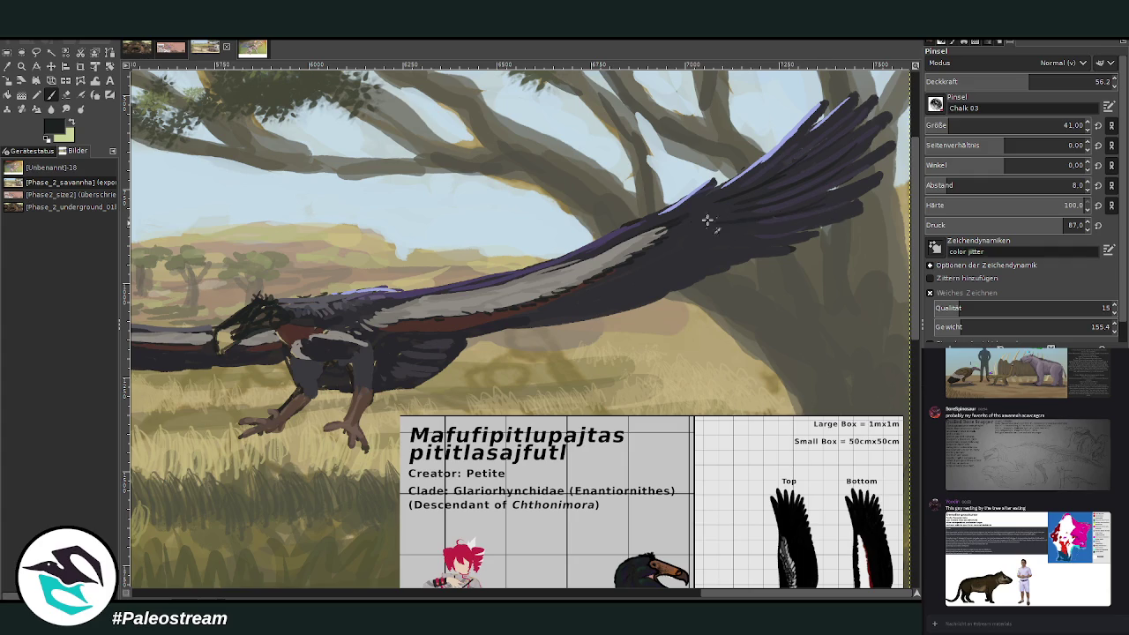
{"action": "left_click", "coordinate": [994, 81]}
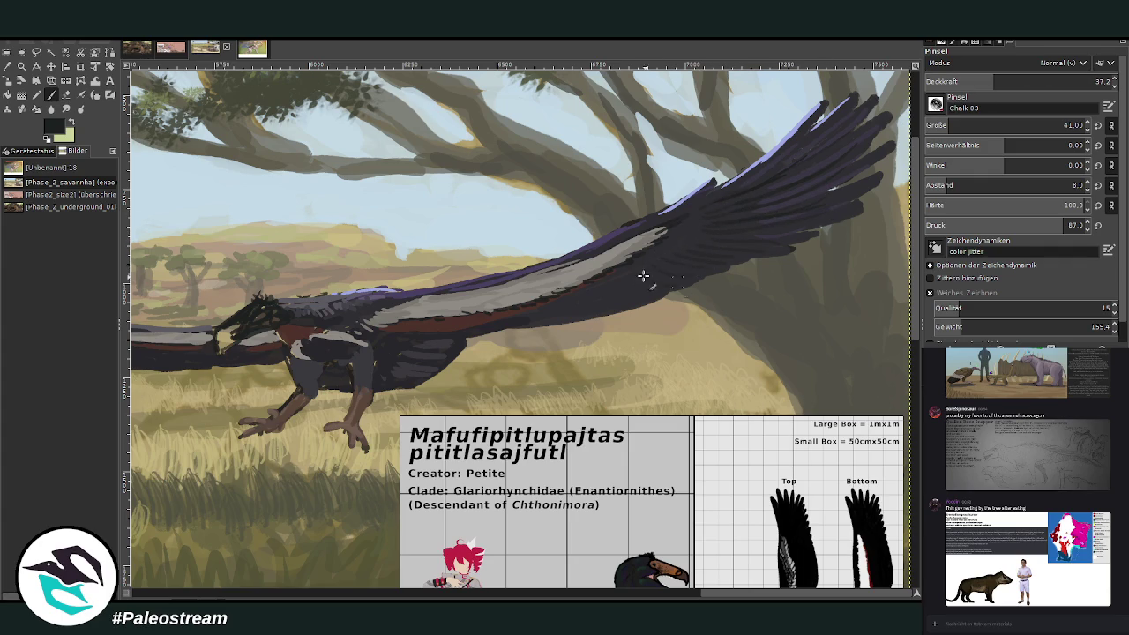
{"action": "key", "text": "bracketright"}
{"action": "key", "text": "bracketright"}
{"action": "key", "text": "bracketright"}
{"action": "left_click_drag", "start_coordinate": [534, 593], "coordinate": [565, 594]}
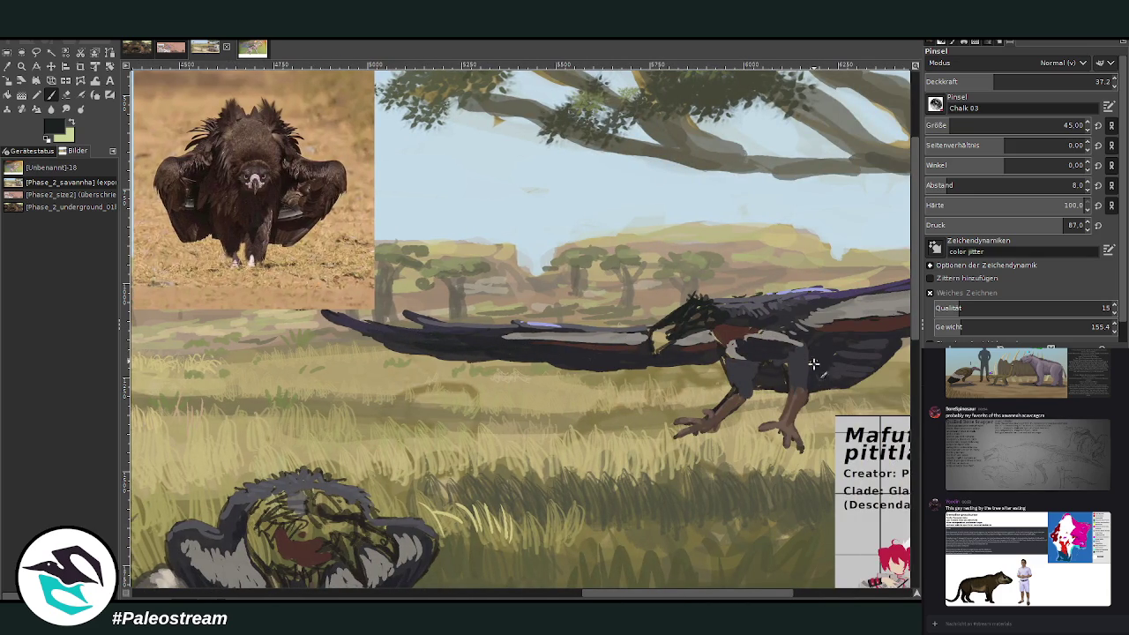
Step: Raise the opacity to 59.6 and zoom in on the flying bird and reference card
{"action": "left_click", "coordinate": [1035, 81]}
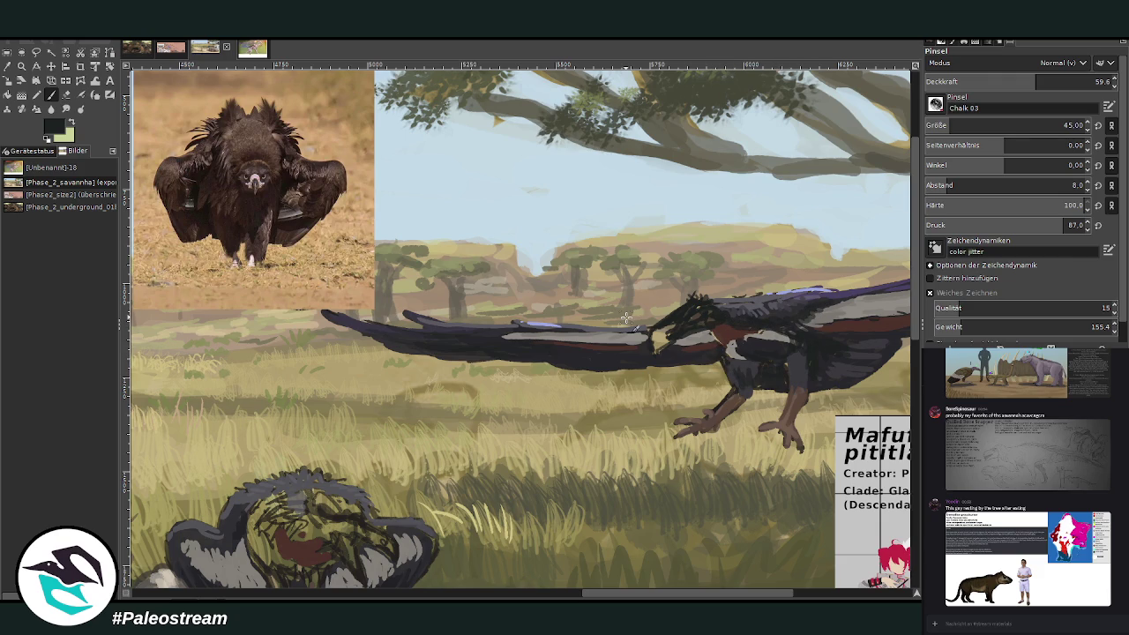
{"action": "scroll", "coordinate": [627, 317], "scroll_direction": "down", "scroll_amount": 3}
{"action": "scroll", "coordinate": [626, 318], "scroll_direction": "down", "scroll_amount": 1}
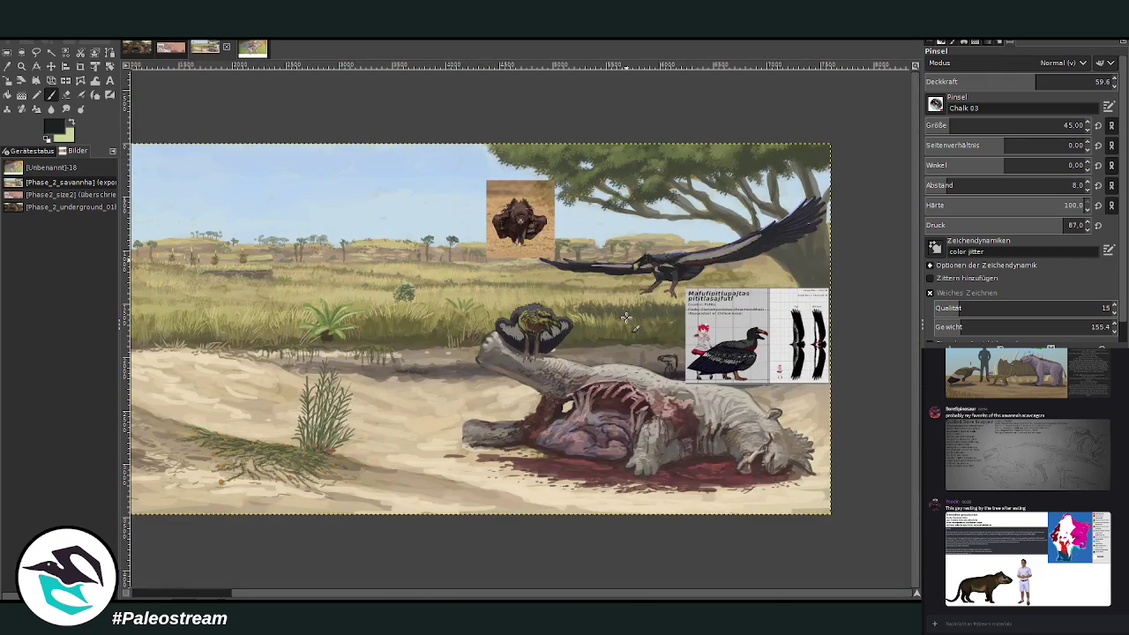
{"action": "key", "text": "z"}
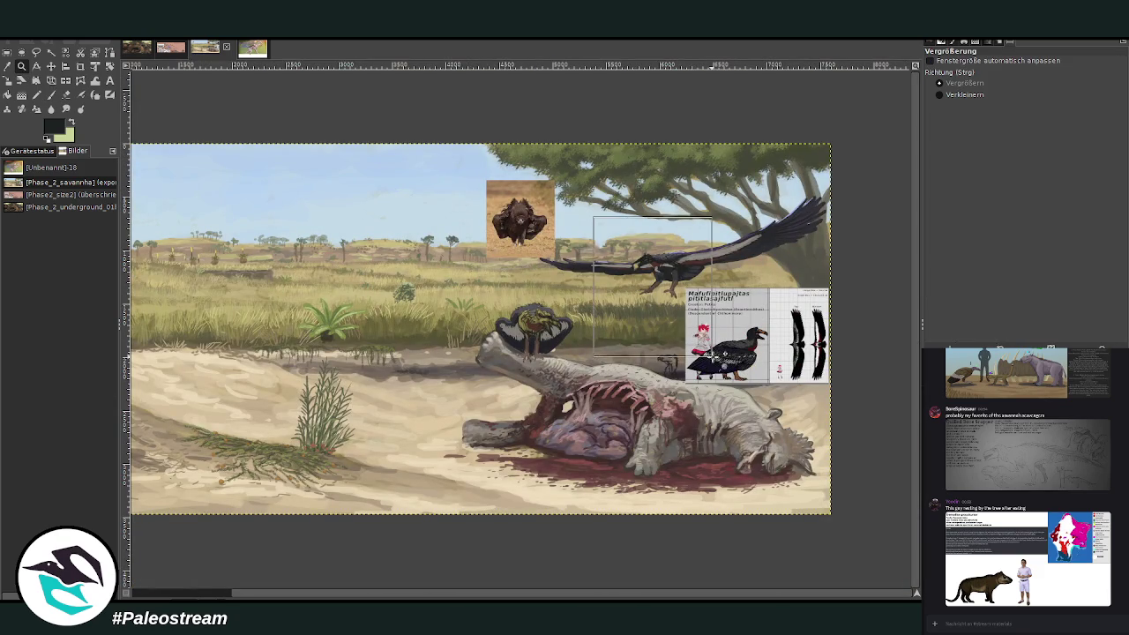
{"action": "left_click_drag", "start_coordinate": [600, 234], "coordinate": [720, 404]}
{"action": "left_click_drag", "start_coordinate": [412, 132], "coordinate": [776, 482]}
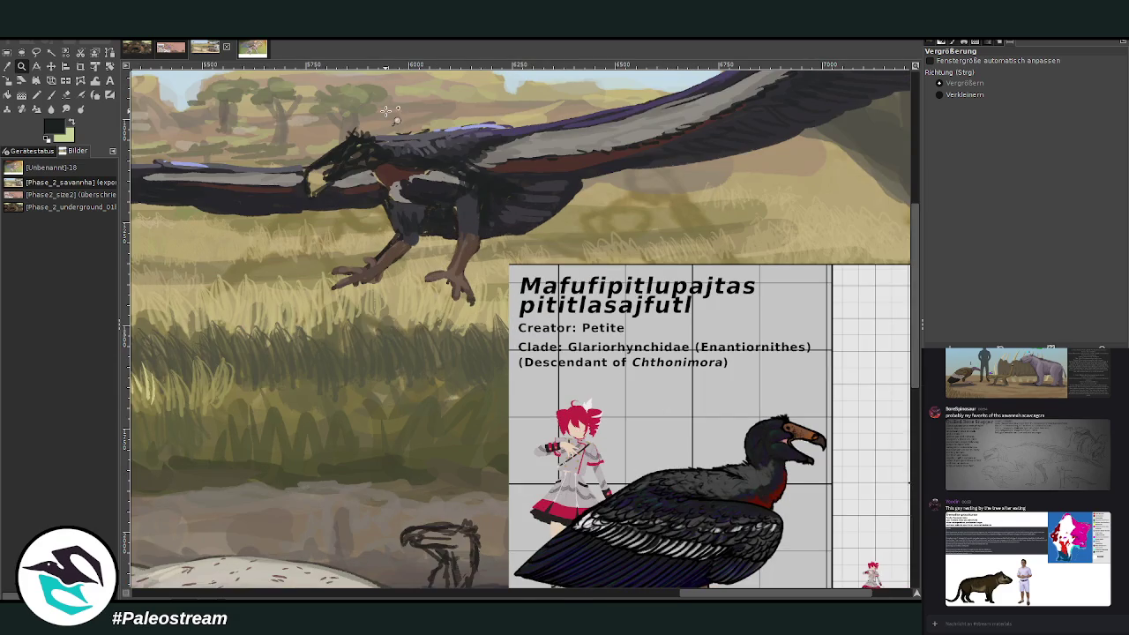
Step: Sample the reference bird's brown beak colour and raise the brush opacity to 67.2
{"action": "key", "text": "p"}
{"action": "key", "text": "o"}
{"action": "left_click", "coordinate": [801, 432]}
{"action": "key", "text": "p"}
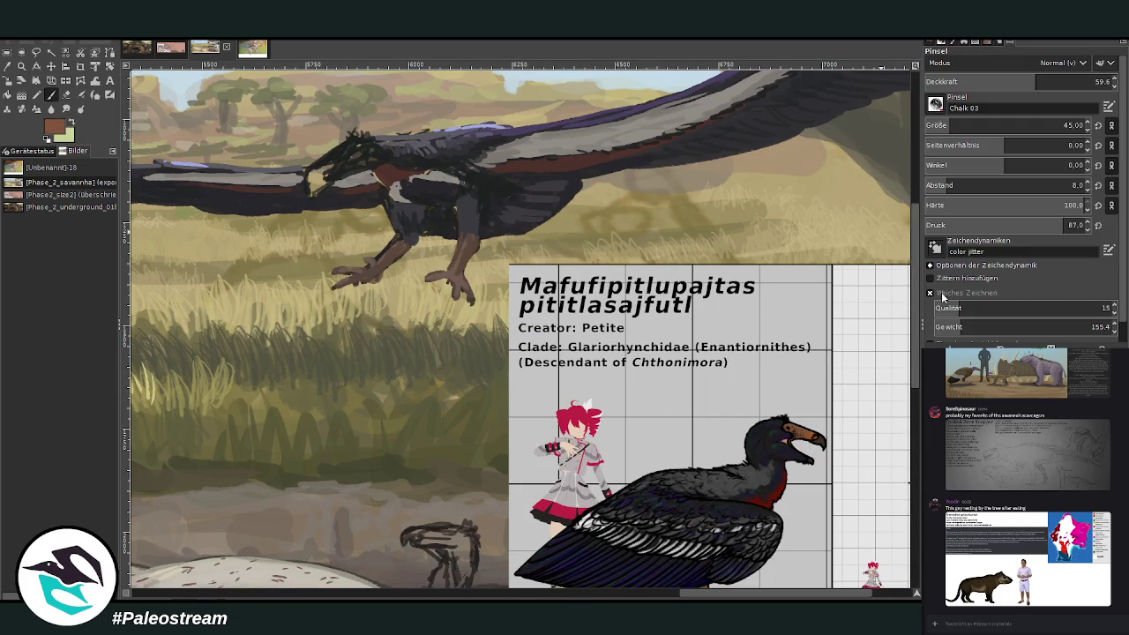
{"action": "left_click", "coordinate": [1045, 82]}
{"action": "type", "text": "57.2"}
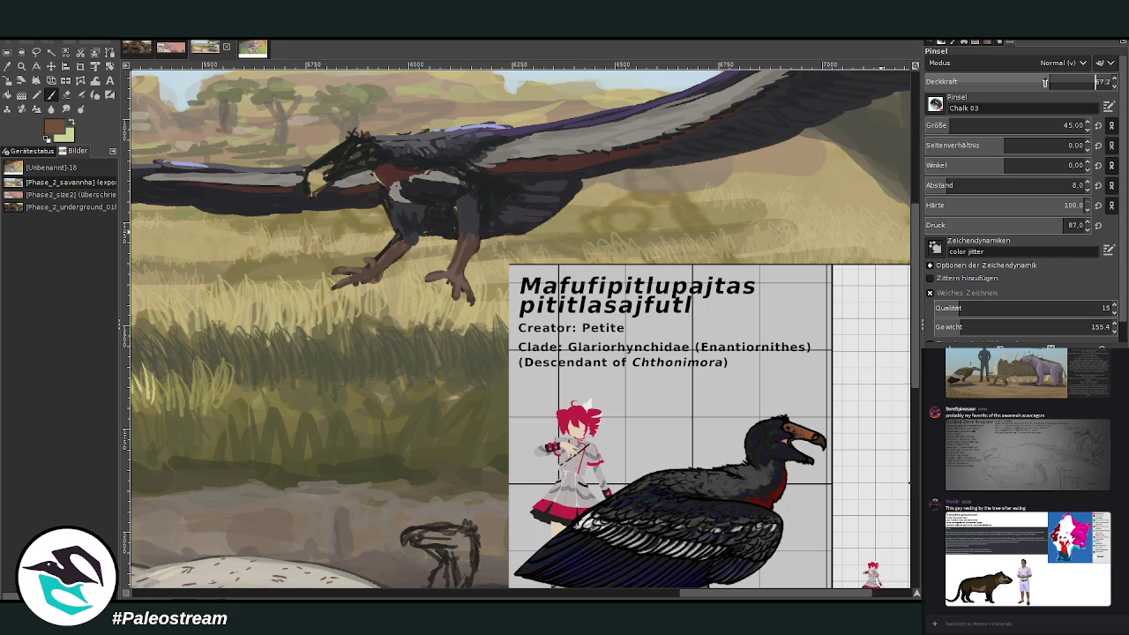
Step: Set the brush to opacity 81.1 and size 29, and paint the flying bird's beak dark brown
{"action": "key", "text": "Return"}
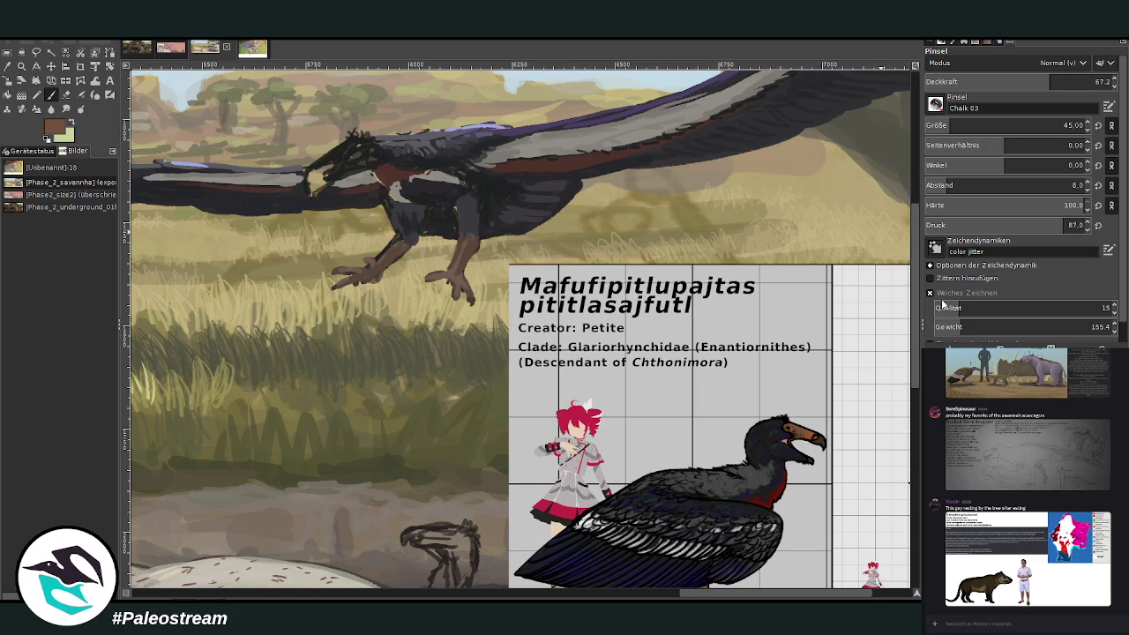
{"action": "left_click", "coordinate": [1060, 82]}
{"action": "left_click", "coordinate": [942, 125]}
{"action": "mouse_move", "coordinate": [329, 160]}
{"action": "left_mouse_down"}
{"action": "mouse_move", "coordinate": [314, 176]}
{"action": "mouse_move", "coordinate": [340, 159]}
{"action": "mouse_move", "coordinate": [336, 150]}
{"action": "mouse_move", "coordinate": [361, 169]}
{"action": "mouse_move", "coordinate": [315, 180]}
{"action": "mouse_move", "coordinate": [336, 171]}
{"action": "mouse_move", "coordinate": [328, 160]}
{"action": "mouse_move", "coordinate": [313, 176]}
{"action": "left_mouse_up"}
{"action": "left_click_drag", "start_coordinate": [314, 175], "coordinate": [327, 159]}
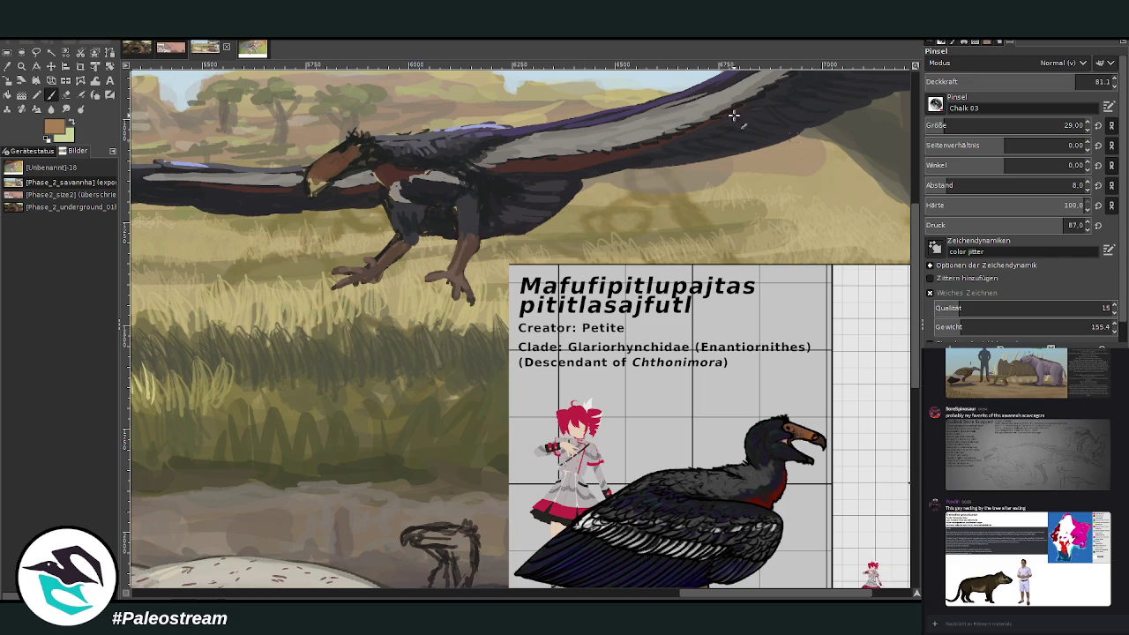
Step: Add lighter brown highlights to the flying bird's beak and head at opacity 64.7
{"action": "mouse_move", "coordinate": [319, 156]}
{"action": "left_mouse_down"}
{"action": "mouse_move", "coordinate": [334, 162]}
{"action": "mouse_move", "coordinate": [314, 177]}
{"action": "mouse_move", "coordinate": [335, 152]}
{"action": "left_mouse_up"}
{"action": "left_click_drag", "start_coordinate": [1078, 81], "coordinate": [1047, 82]}
{"action": "mouse_move", "coordinate": [319, 157]}
{"action": "left_mouse_down"}
{"action": "mouse_move", "coordinate": [314, 176]}
{"action": "mouse_move", "coordinate": [329, 154]}
{"action": "left_mouse_up"}
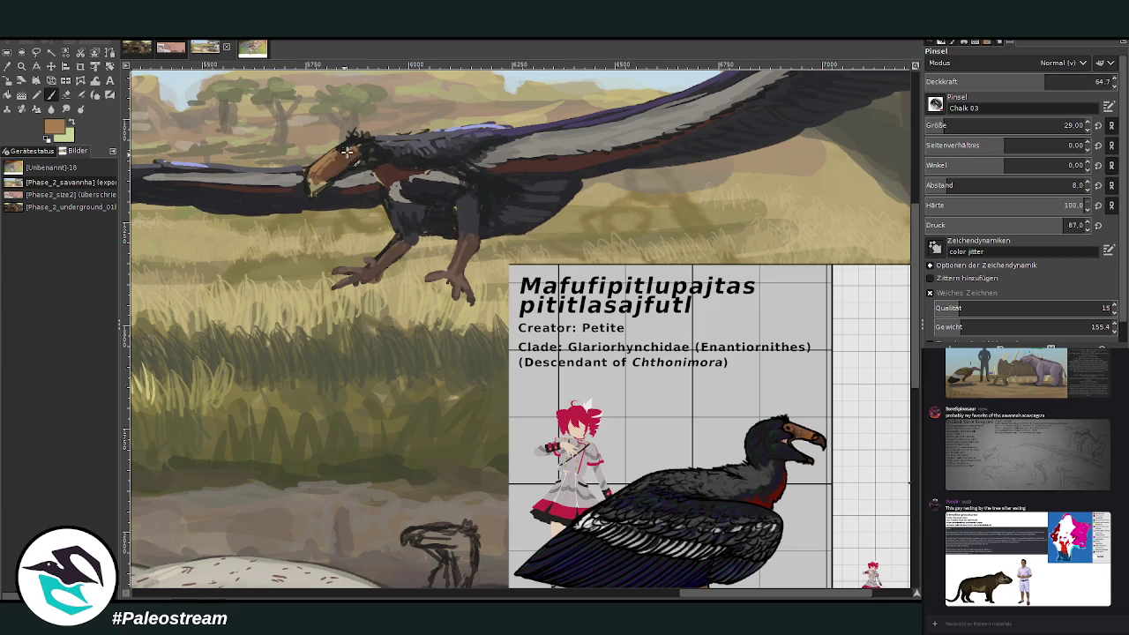
{"action": "scroll", "coordinate": [638, 587], "scroll_direction": "left", "scroll_amount": 5}
{"action": "scroll", "coordinate": [639, 587], "scroll_direction": "left", "scroll_amount": 2}
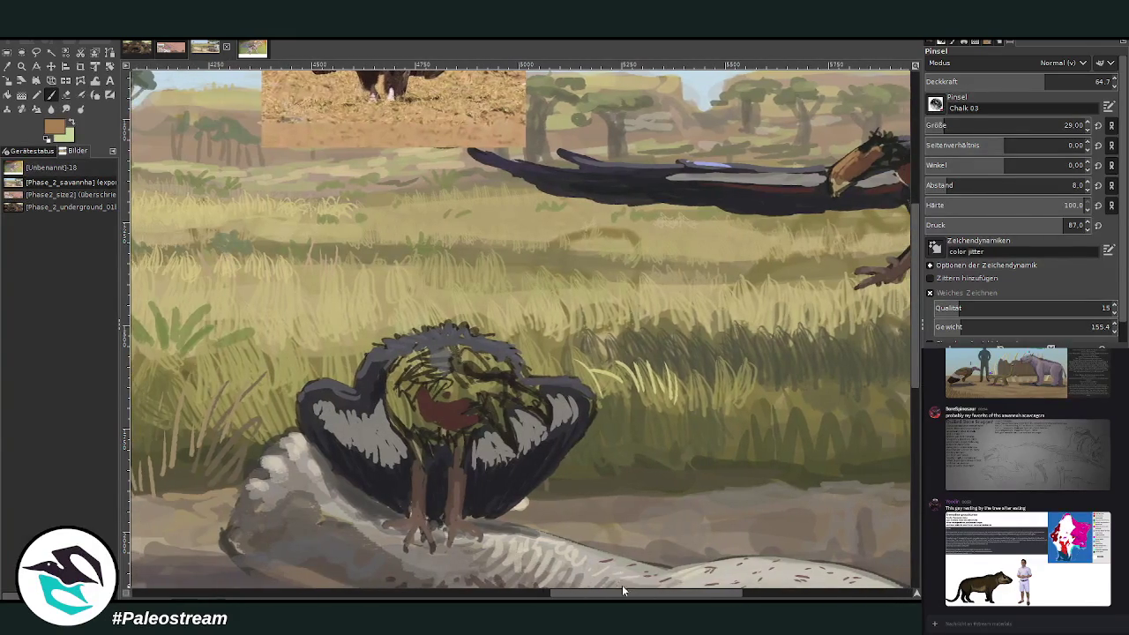
Step: Paint the perched bird's beak tan, alternating with dark brown shading from the foreground swatch
{"action": "left_click_drag", "start_coordinate": [536, 406], "coordinate": [516, 396]}
{"action": "scroll", "coordinate": [590, 593], "scroll_direction": "right", "scroll_amount": 2}
{"action": "left_click_drag", "start_coordinate": [397, 394], "coordinate": [418, 411]}
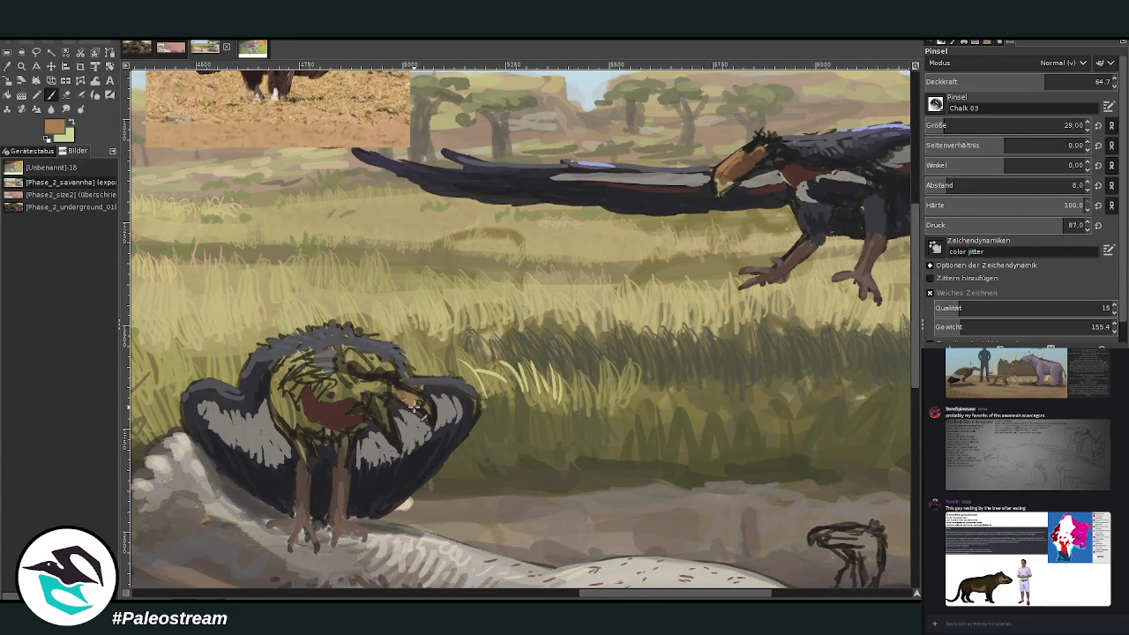
{"action": "left_click", "coordinate": [1023, 338]}
{"action": "left_click_drag", "start_coordinate": [393, 398], "coordinate": [418, 411]}
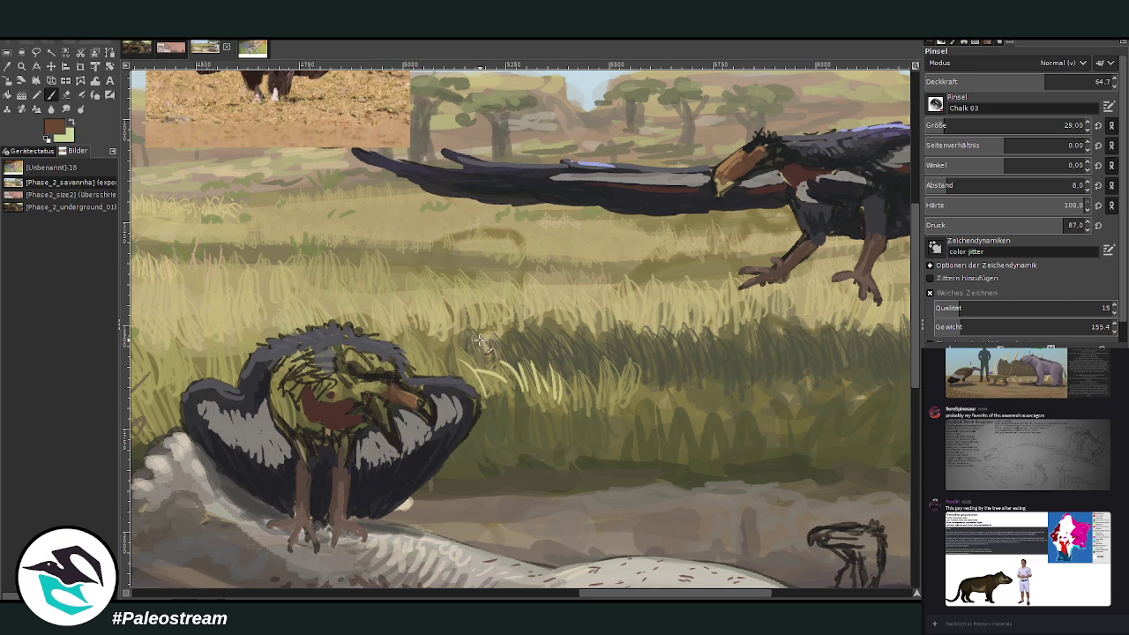
{"action": "left_click", "coordinate": [1041, 339]}
{"action": "mouse_move", "coordinate": [398, 388]}
{"action": "left_mouse_down"}
{"action": "mouse_move", "coordinate": [426, 408]}
{"action": "mouse_move", "coordinate": [387, 383]}
{"action": "left_mouse_up"}
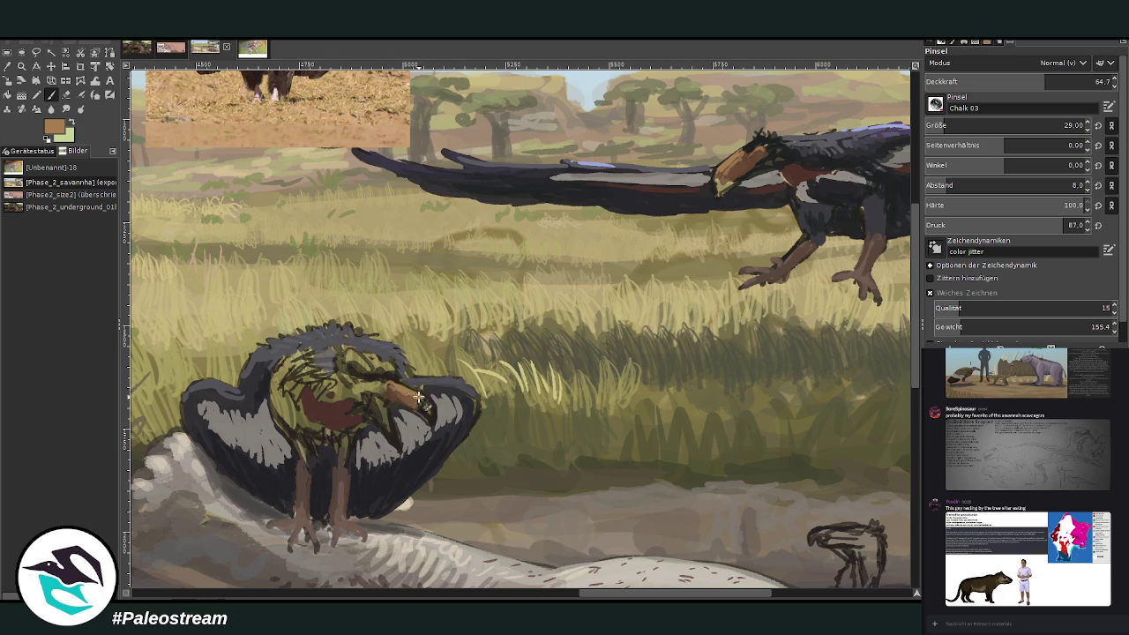
{"action": "mouse_move", "coordinate": [605, 540]}
{"action": "left_mouse_down"}
{"action": "mouse_move", "coordinate": [183, 539]}
{"action": "mouse_move", "coordinate": [260, 540]}
{"action": "left_mouse_up"}
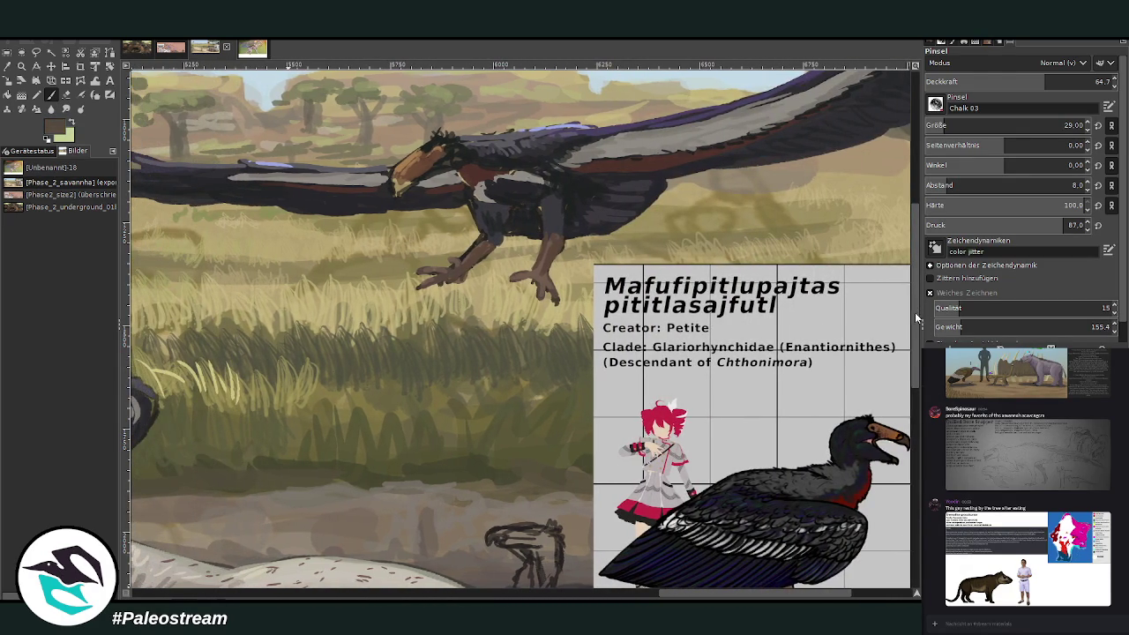
Step: Darken the flying bird's beak with grey-brown strokes at opacity 77.6
{"action": "left_click_drag", "start_coordinate": [388, 190], "coordinate": [401, 174]}
{"action": "left_click", "coordinate": [1070, 81]}
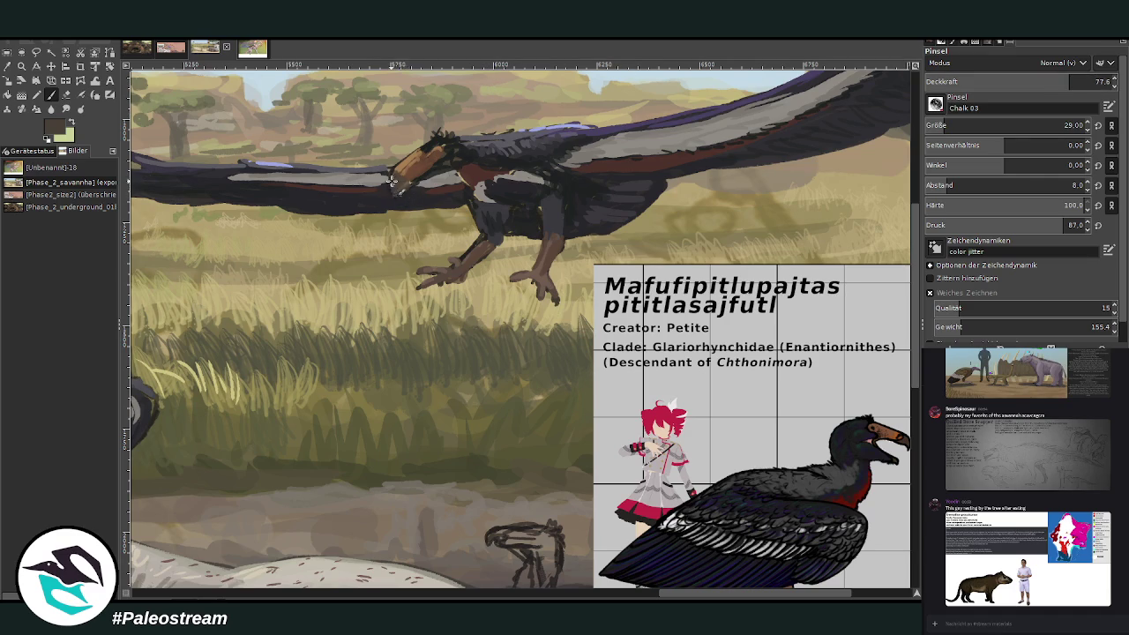
{"action": "left_click_drag", "start_coordinate": [391, 176], "coordinate": [411, 196]}
{"action": "scroll", "coordinate": [520, 450], "scroll_direction": "left", "scroll_amount": 5}
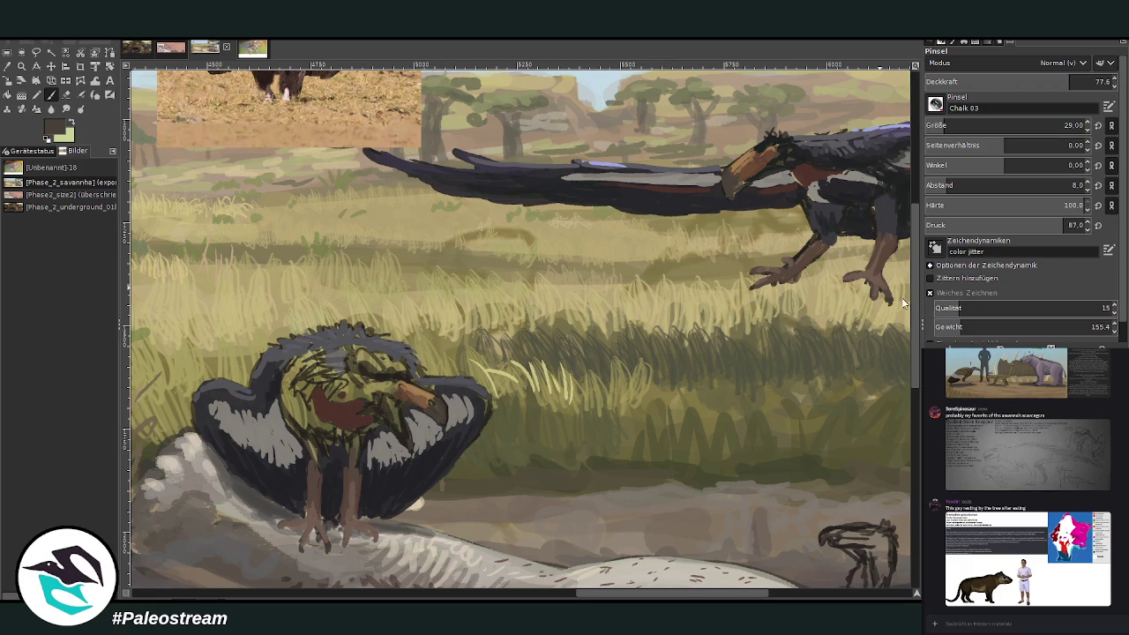
Step: Sample a dark colour from the bird and add dark marks at the perched bird's beak base
{"action": "key", "text": "o"}
{"action": "left_click", "coordinate": [796, 154]}
{"action": "key", "text": "p"}
{"action": "left_click_drag", "start_coordinate": [394, 396], "coordinate": [358, 398]}
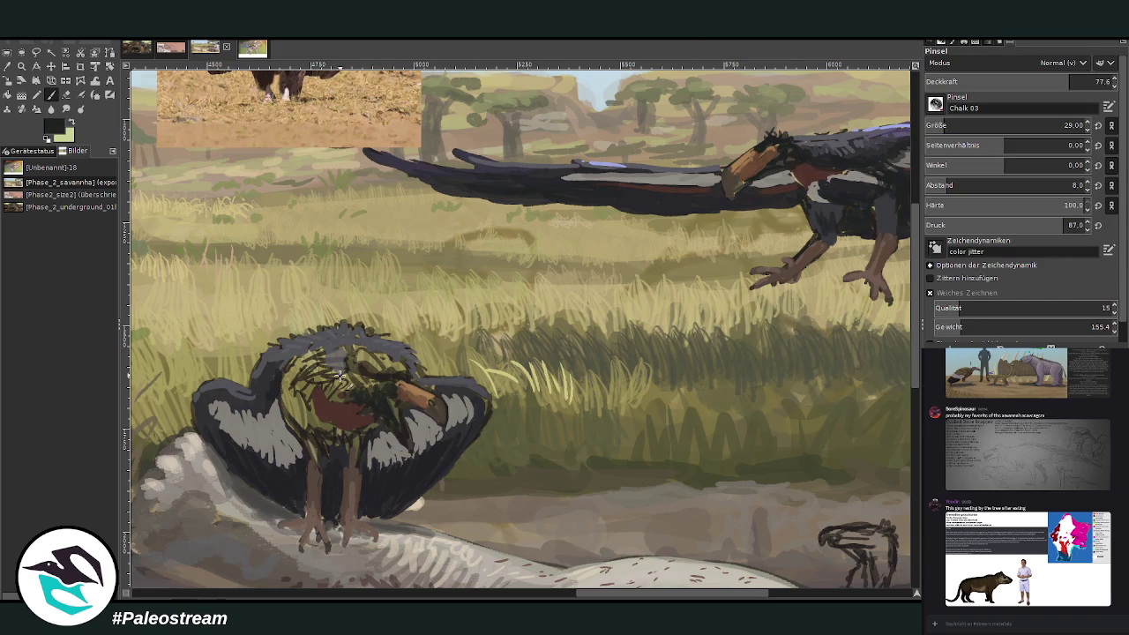
Step: With brush size 74 and opacity 83, darken the perched bird's head, chest and neck
{"action": "left_click", "coordinate": [956, 128]}
{"action": "mouse_move", "coordinate": [313, 352]}
{"action": "left_mouse_down"}
{"action": "mouse_move", "coordinate": [362, 398]}
{"action": "mouse_move", "coordinate": [330, 380]}
{"action": "mouse_move", "coordinate": [307, 388]}
{"action": "mouse_move", "coordinate": [311, 407]}
{"action": "mouse_move", "coordinate": [339, 388]}
{"action": "mouse_move", "coordinate": [319, 370]}
{"action": "mouse_move", "coordinate": [304, 396]}
{"action": "mouse_move", "coordinate": [301, 377]}
{"action": "left_mouse_up"}
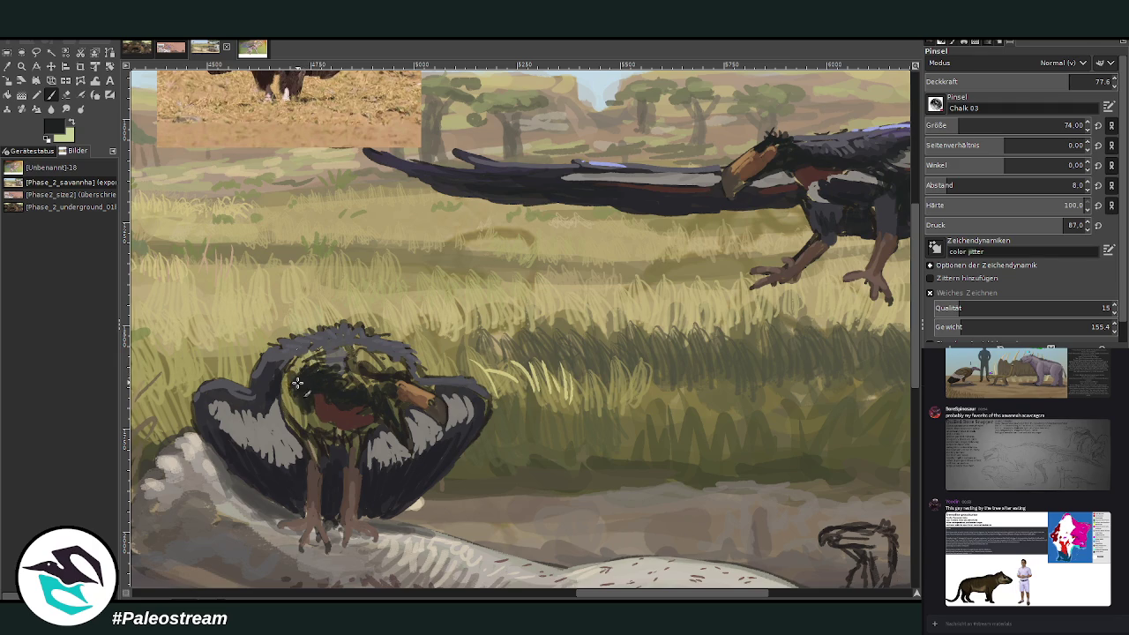
{"action": "left_click_drag", "start_coordinate": [1069, 84], "coordinate": [928, 82]}
{"action": "mouse_move", "coordinate": [292, 384]}
{"action": "left_mouse_down"}
{"action": "mouse_move", "coordinate": [311, 414]}
{"action": "mouse_move", "coordinate": [300, 369]}
{"action": "mouse_move", "coordinate": [292, 388]}
{"action": "mouse_move", "coordinate": [300, 362]}
{"action": "mouse_move", "coordinate": [322, 366]}
{"action": "mouse_move", "coordinate": [322, 353]}
{"action": "mouse_move", "coordinate": [280, 365]}
{"action": "mouse_move", "coordinate": [317, 333]}
{"action": "mouse_move", "coordinate": [390, 356]}
{"action": "mouse_move", "coordinate": [410, 385]}
{"action": "mouse_move", "coordinate": [446, 388]}
{"action": "mouse_move", "coordinate": [353, 342]}
{"action": "mouse_move", "coordinate": [311, 355]}
{"action": "mouse_move", "coordinate": [274, 389]}
{"action": "mouse_move", "coordinate": [318, 384]}
{"action": "left_mouse_up"}
{"action": "left_click", "coordinate": [901, 328], "text": "ctrl"}
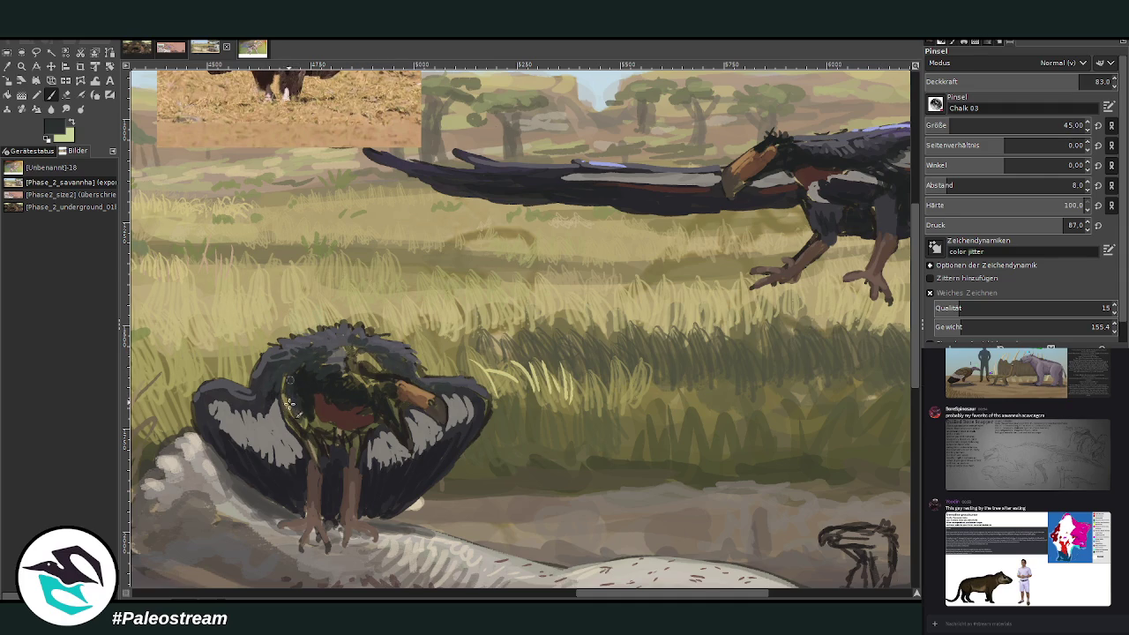
{"action": "key", "text": "ctrl+shift+j"}
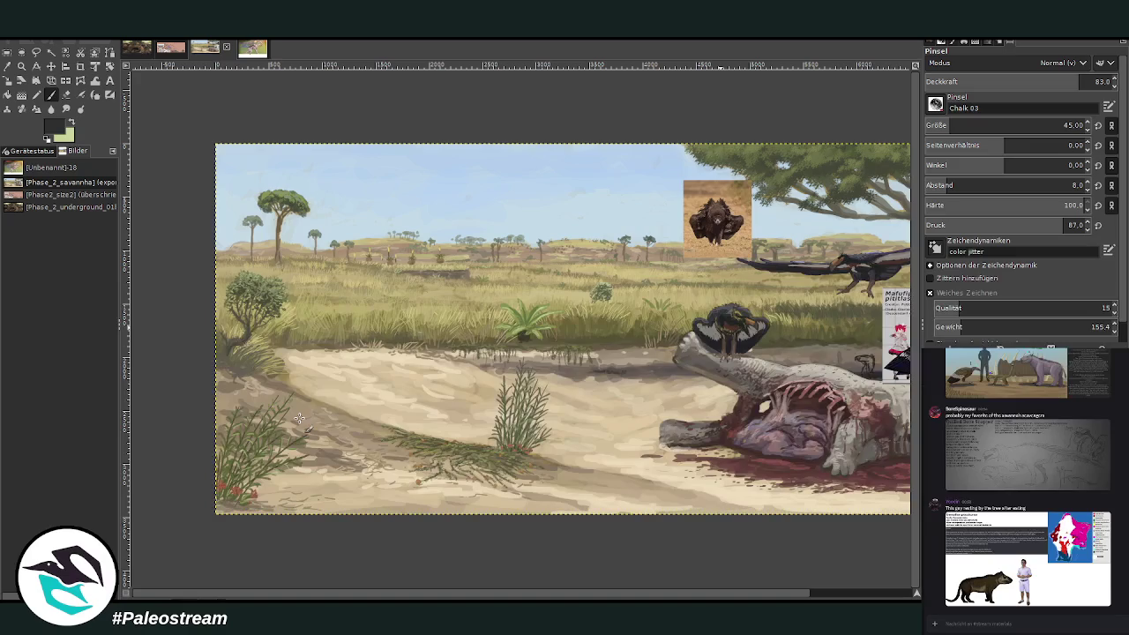
Step: Zoom the view in on the carcass, perched bird and species card
{"action": "scroll", "coordinate": [830, 587], "scroll_direction": "right", "scroll_amount": 3}
{"action": "key", "text": "z"}
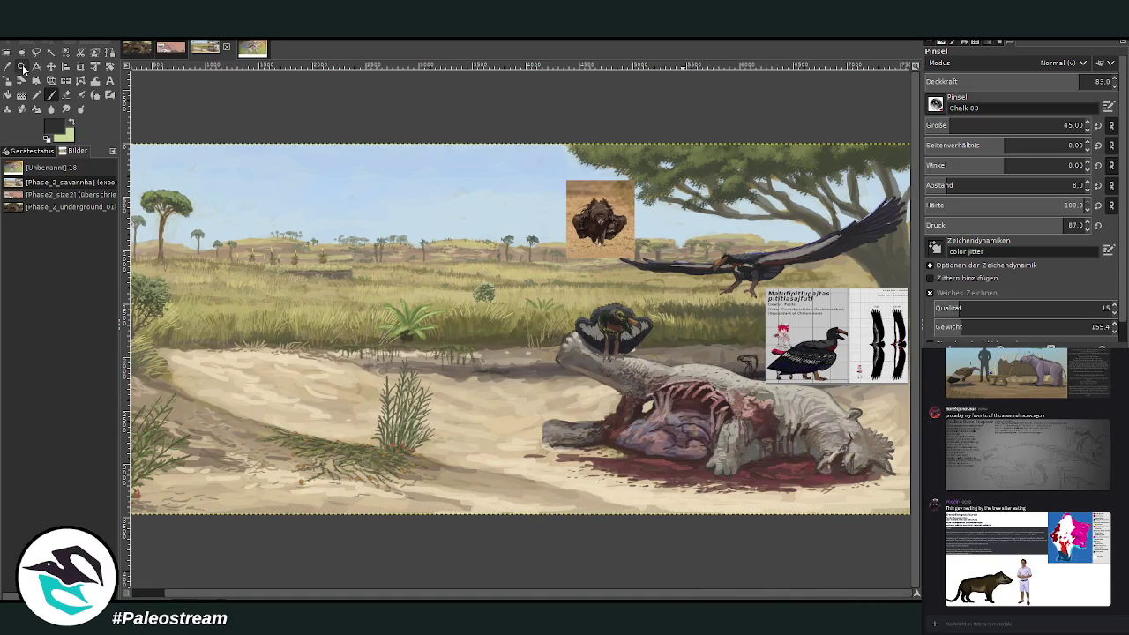
{"action": "left_click_drag", "start_coordinate": [552, 236], "coordinate": [882, 481]}
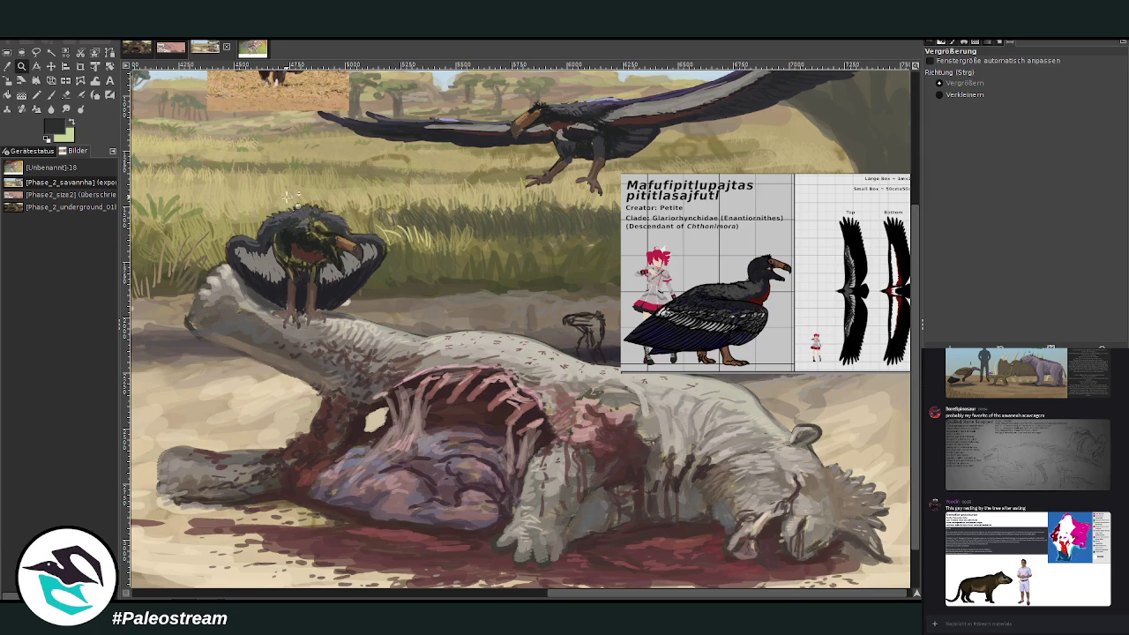
Step: Zoom in closely on the perched bird atop the carcass neck
{"action": "left_click_drag", "start_coordinate": [238, 157], "coordinate": [453, 348]}
Step: Cover the greenish marks on the perched bird's head with dark grey
{"action": "key", "text": "o"}
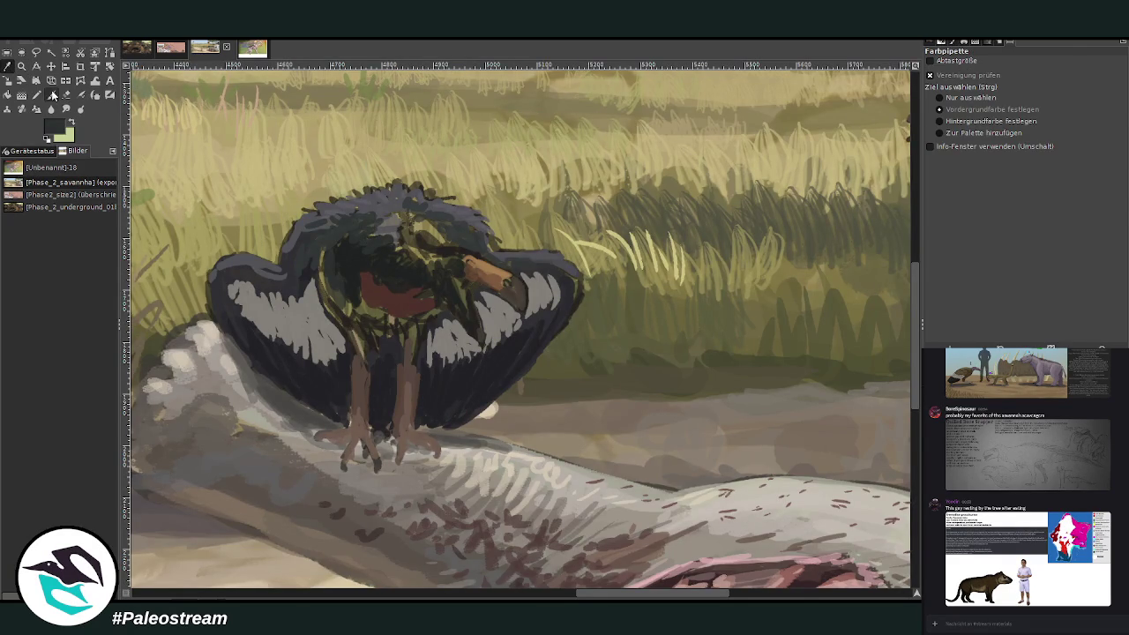
{"action": "left_click", "coordinate": [52, 93]}
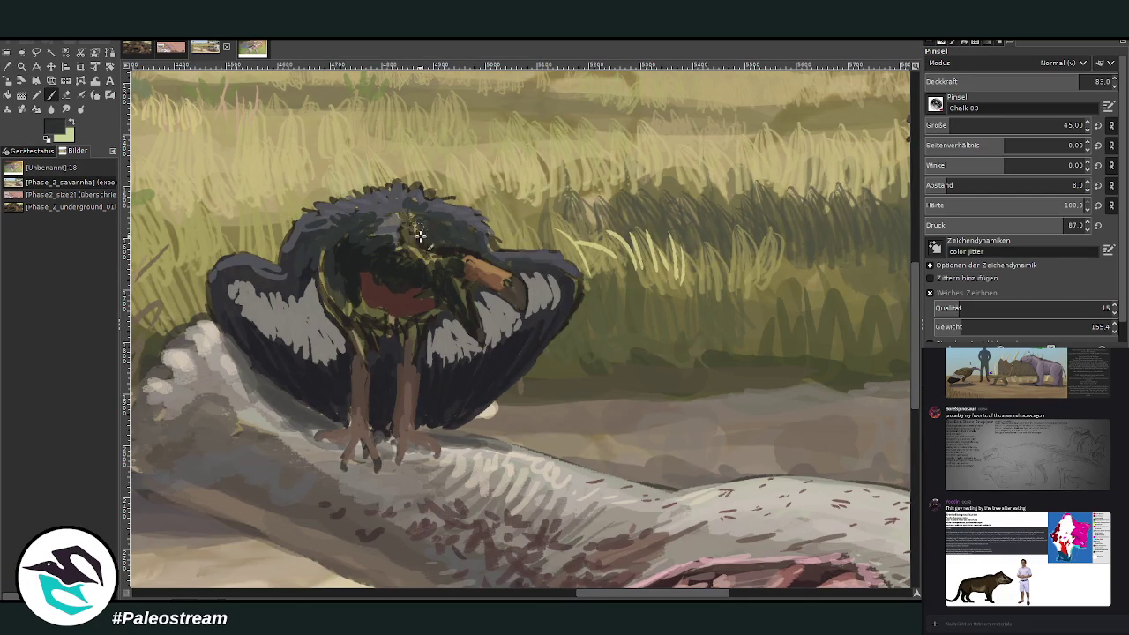
{"action": "left_click", "coordinate": [463, 244]}
{"action": "mouse_move", "coordinate": [413, 247]}
{"action": "left_mouse_down"}
{"action": "mouse_move", "coordinate": [472, 229]}
{"action": "mouse_move", "coordinate": [425, 200]}
{"action": "mouse_move", "coordinate": [330, 254]}
{"action": "left_mouse_up"}
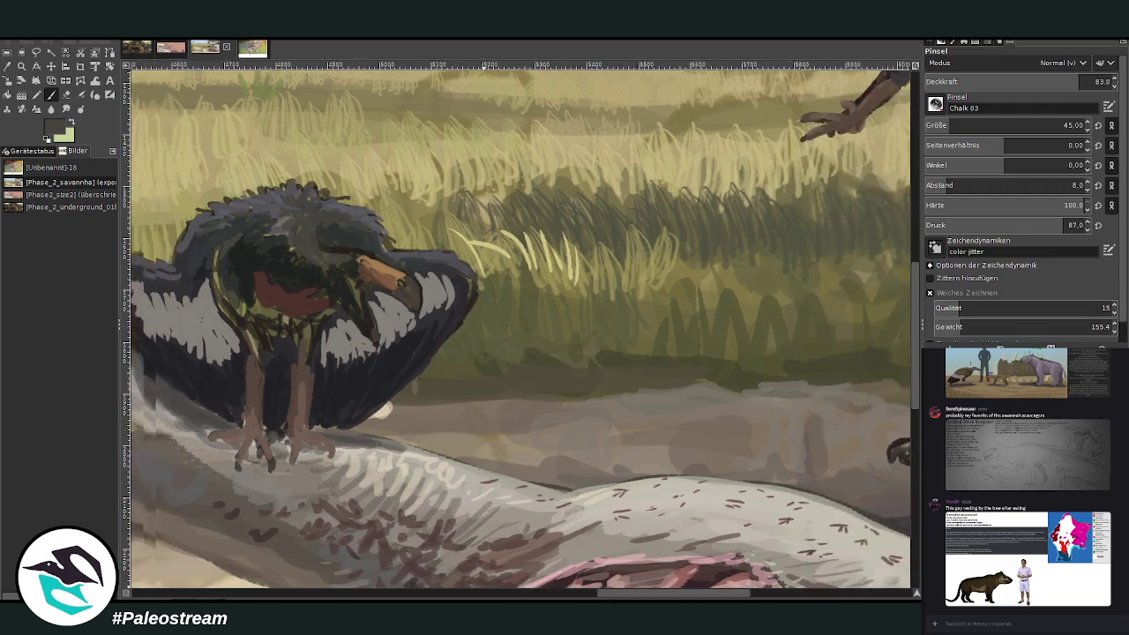
Step: Darken the perched bird's right wing feathers, then lower brush opacity to 56.5
{"action": "left_click_drag", "start_coordinate": [589, 589], "coordinate": [575, 589]}
{"action": "left_click_drag", "start_coordinate": [576, 350], "coordinate": [527, 408]}
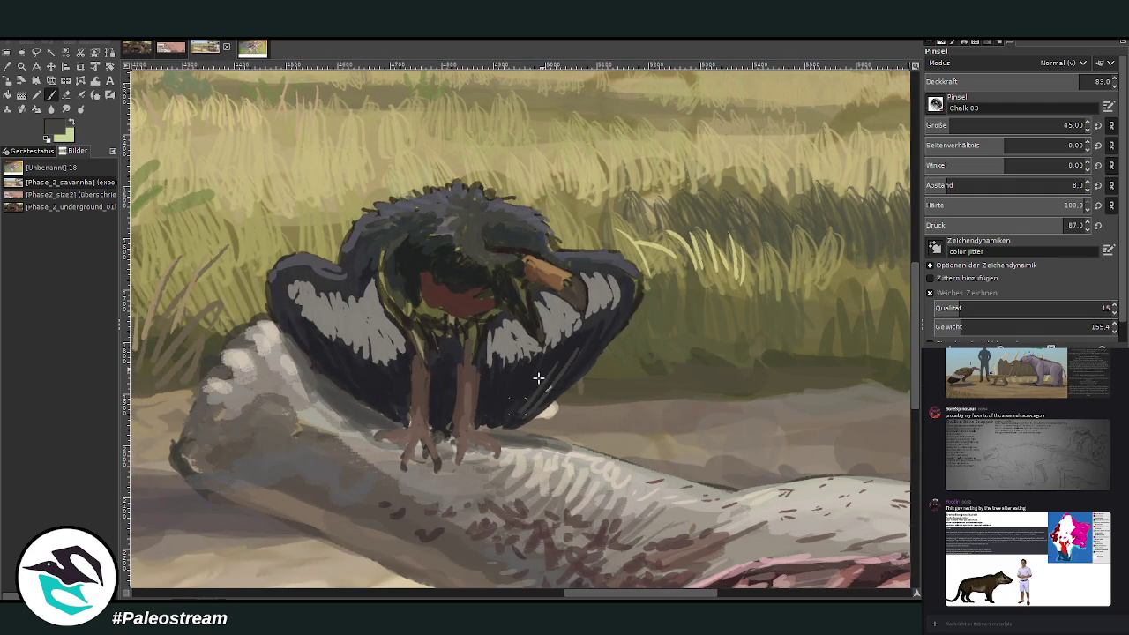
{"action": "left_click_drag", "start_coordinate": [361, 391], "coordinate": [330, 361]}
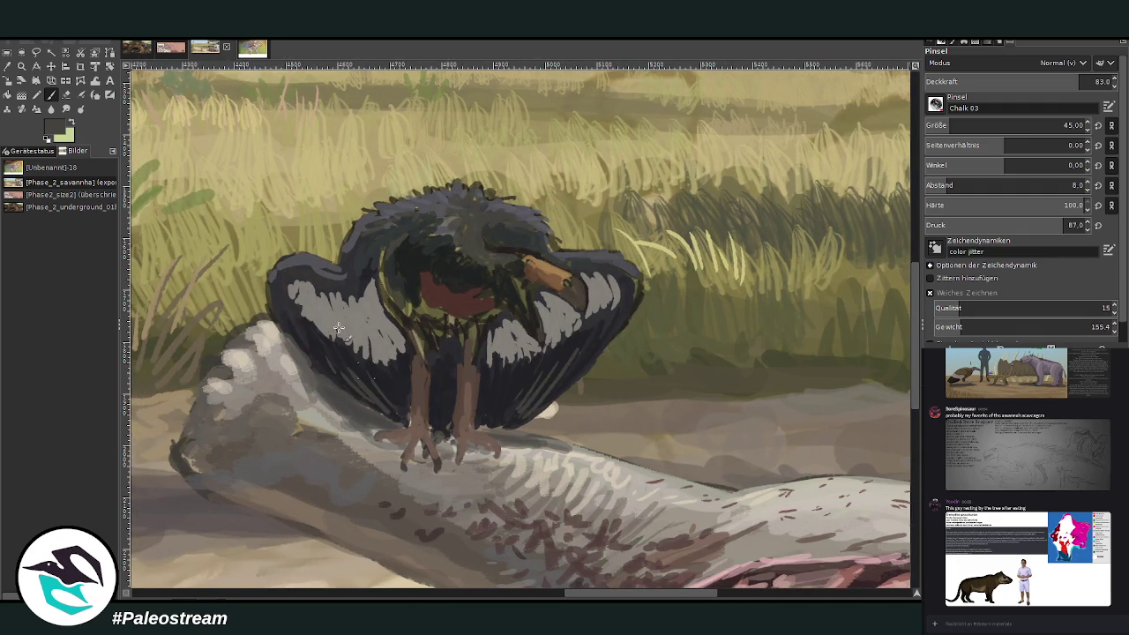
{"action": "left_click", "coordinate": [1021, 80]}
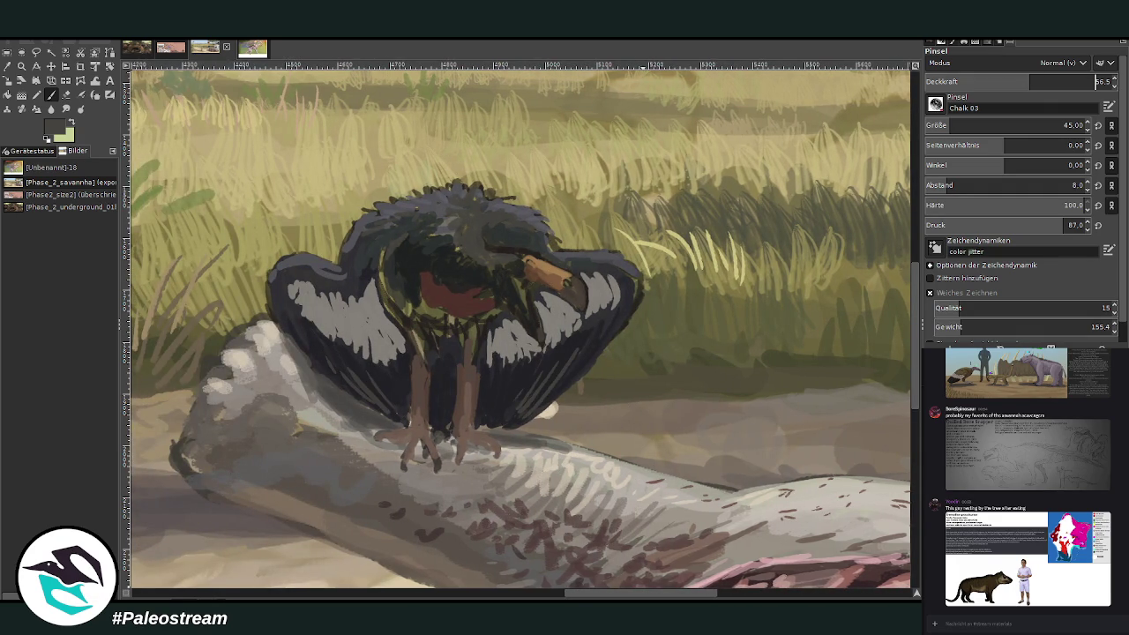
{"action": "scroll", "coordinate": [521, 327], "scroll_direction": "right", "scroll_amount": 2}
{"action": "left_click", "coordinate": [51, 109]}
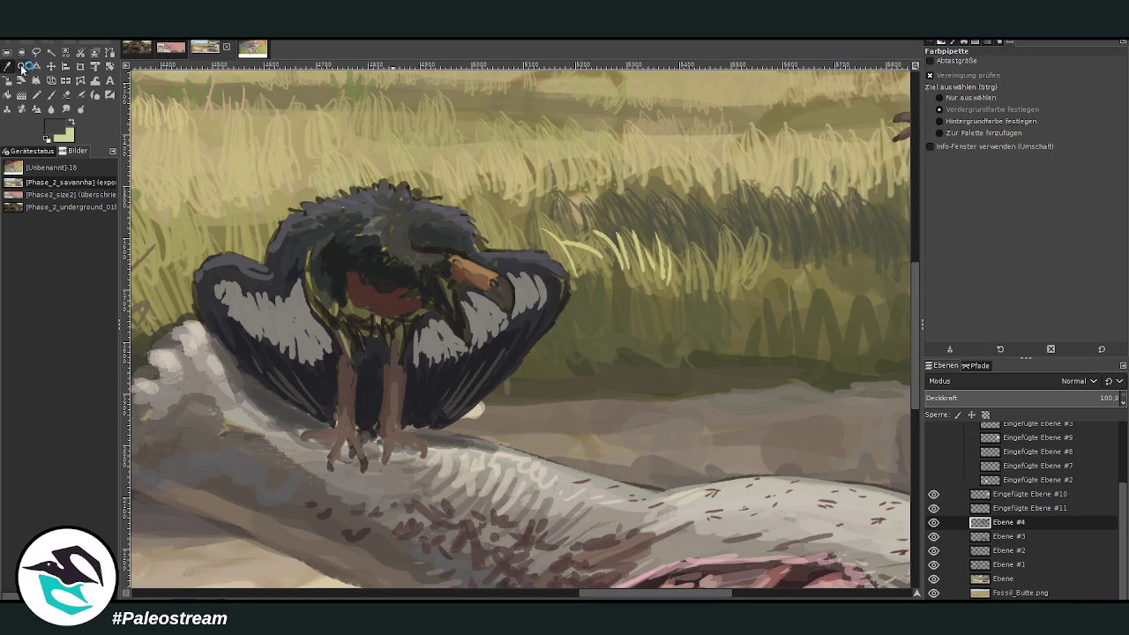
Step: Sample dark and slightly lighter colours from the bird and raise the brush opacity slightly
{"action": "left_click", "coordinate": [315, 240]}
{"action": "left_click", "coordinate": [50, 94]}
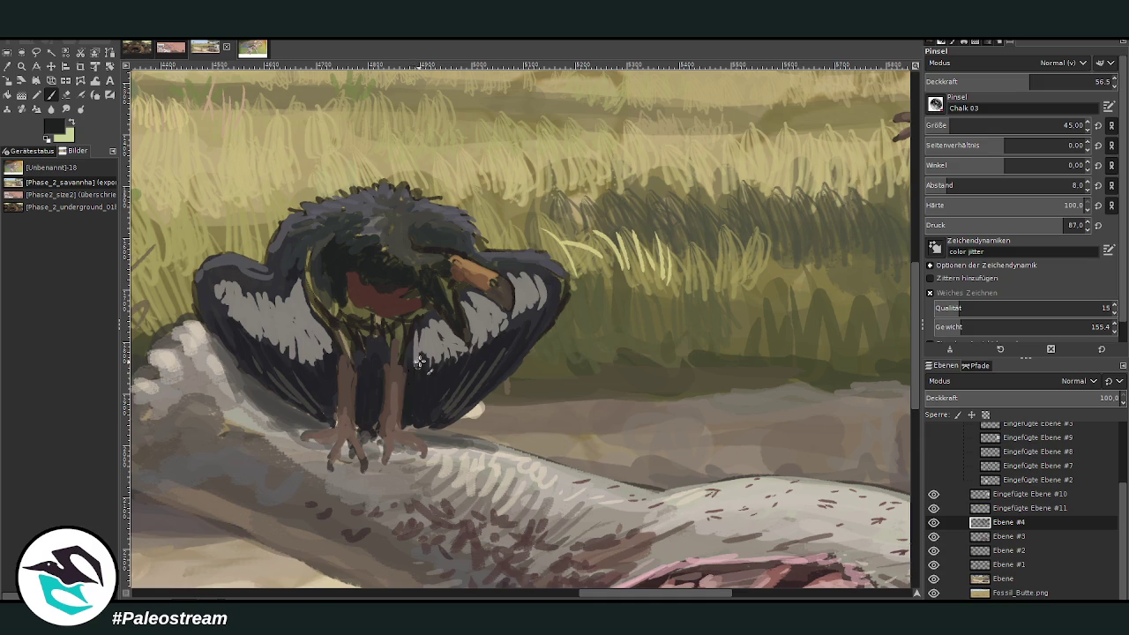
{"action": "left_click", "coordinate": [900, 332], "text": "ctrl"}
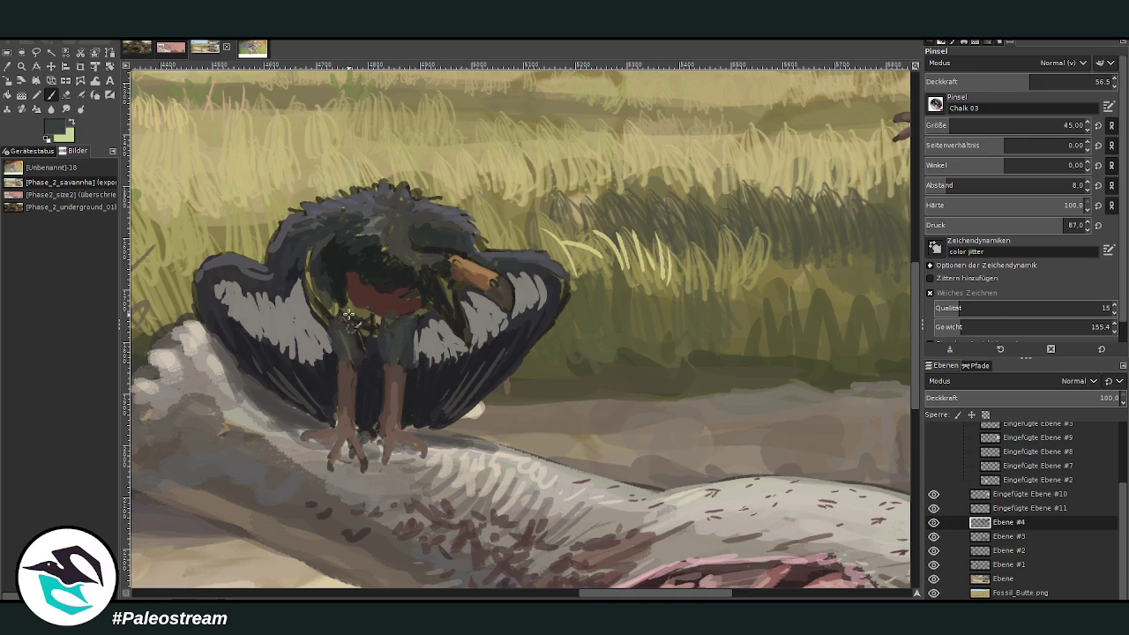
{"action": "left_click", "coordinate": [1039, 79]}
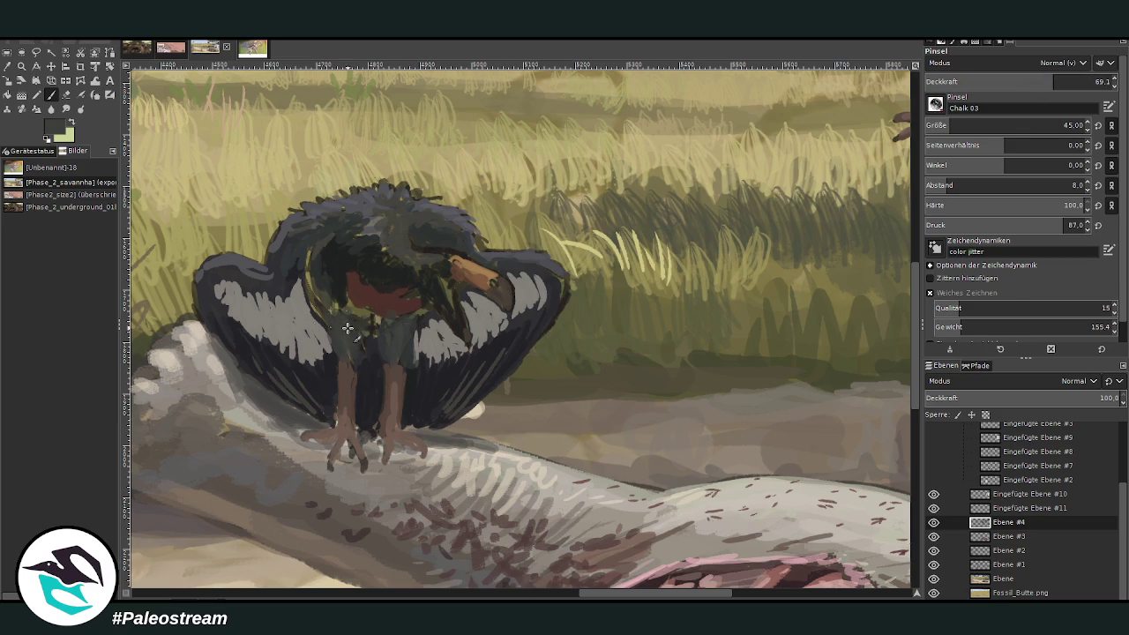
{"action": "left_click_drag", "start_coordinate": [602, 599], "coordinate": [782, 599]}
{"action": "left_click_drag", "start_coordinate": [740, 598], "coordinate": [591, 591]}
Step: Paint a pale grey-green band under the red throat and light grey strokes on the left wing
{"action": "left_click", "coordinate": [21, 68]}
{"action": "left_click", "coordinate": [496, 324]}
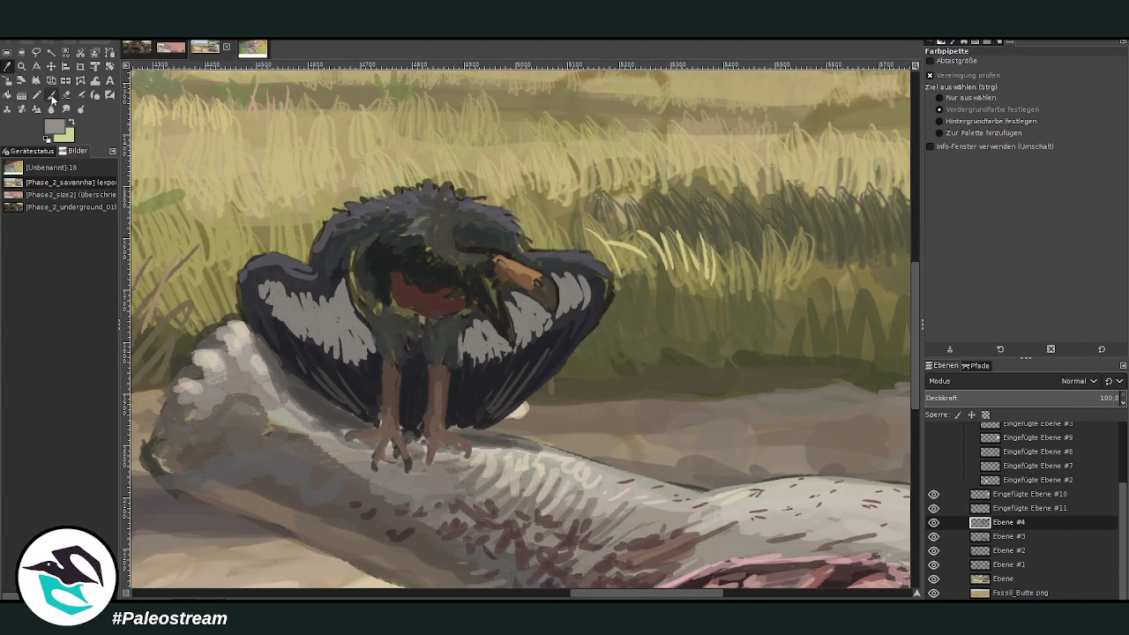
{"action": "left_click", "coordinate": [50, 95]}
{"action": "mouse_move", "coordinate": [435, 320]}
{"action": "left_mouse_down"}
{"action": "mouse_move", "coordinate": [463, 315]}
{"action": "mouse_move", "coordinate": [379, 311]}
{"action": "mouse_move", "coordinate": [360, 299]}
{"action": "left_mouse_up"}
{"action": "mouse_move", "coordinate": [463, 311]}
{"action": "left_mouse_down"}
{"action": "mouse_move", "coordinate": [472, 319]}
{"action": "mouse_move", "coordinate": [360, 298]}
{"action": "left_mouse_up"}
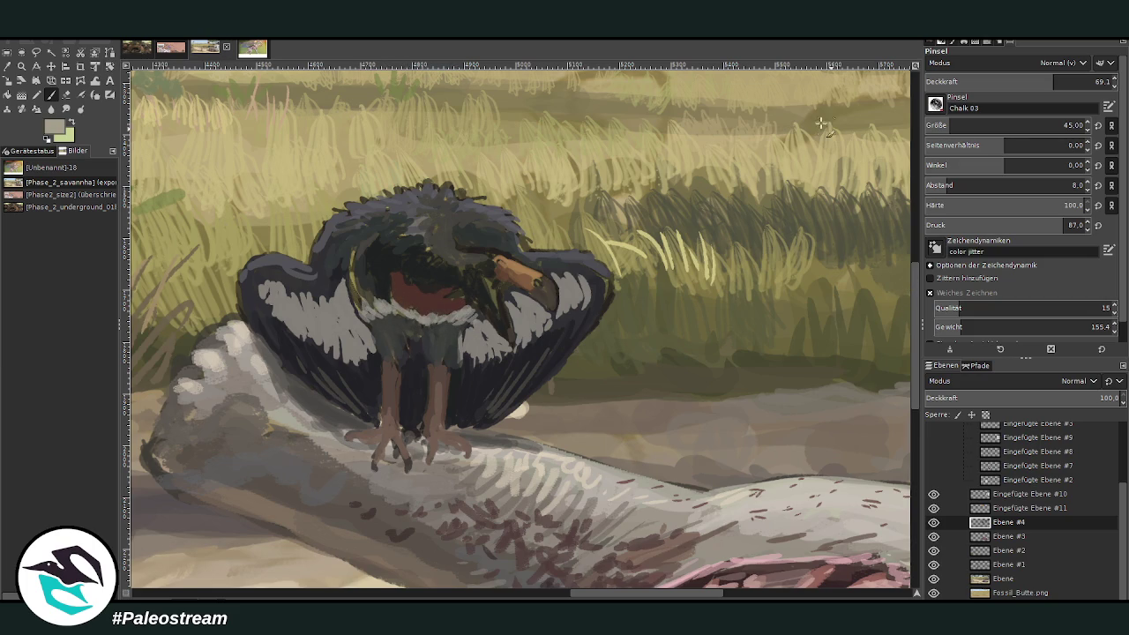
{"action": "mouse_move", "coordinate": [448, 324]}
{"action": "left_mouse_down"}
{"action": "mouse_move", "coordinate": [375, 300]}
{"action": "mouse_move", "coordinate": [466, 310]}
{"action": "left_mouse_up"}
{"action": "left_click_drag", "start_coordinate": [313, 307], "coordinate": [284, 296]}
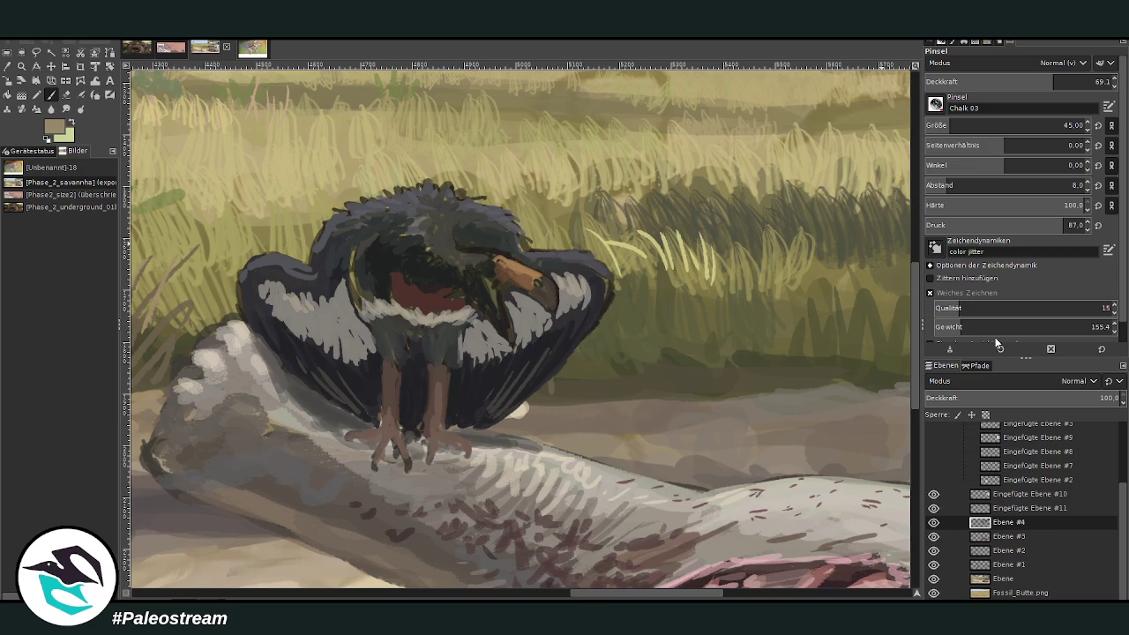
Step: At opacity 78.2, lighten the perched bird's beak with salmon-tan strokes
{"action": "left_click", "coordinate": [1070, 81]}
{"action": "scroll", "coordinate": [529, 353], "scroll_direction": "right", "scroll_amount": 10}
{"action": "scroll", "coordinate": [573, 311], "scroll_direction": "left", "scroll_amount": 12}
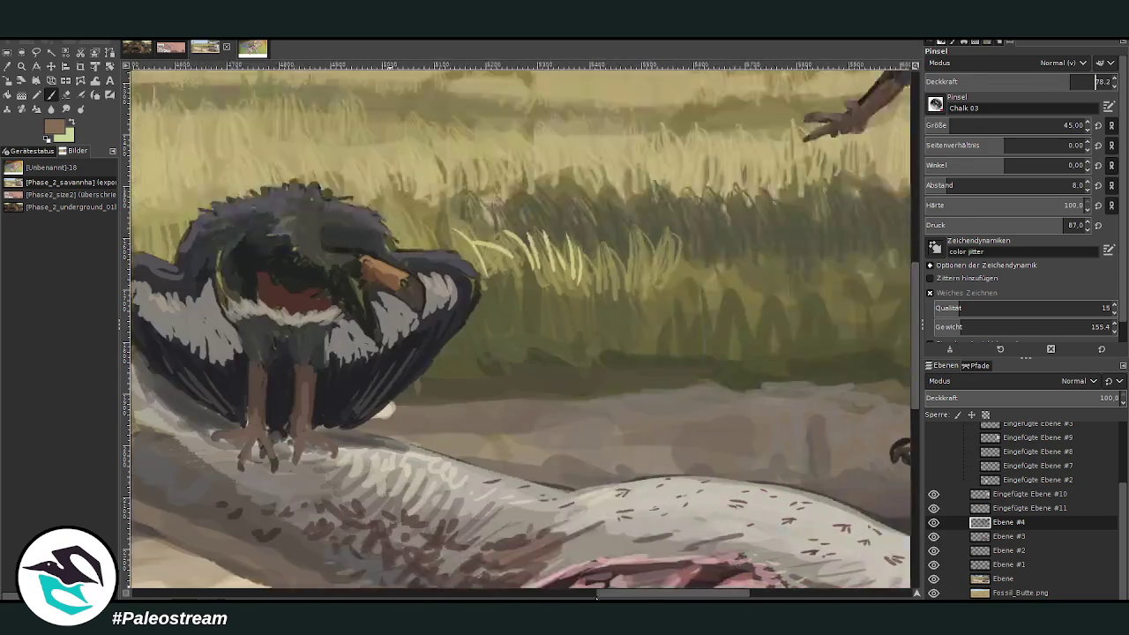
{"action": "left_click_drag", "start_coordinate": [625, 261], "coordinate": [660, 275]}
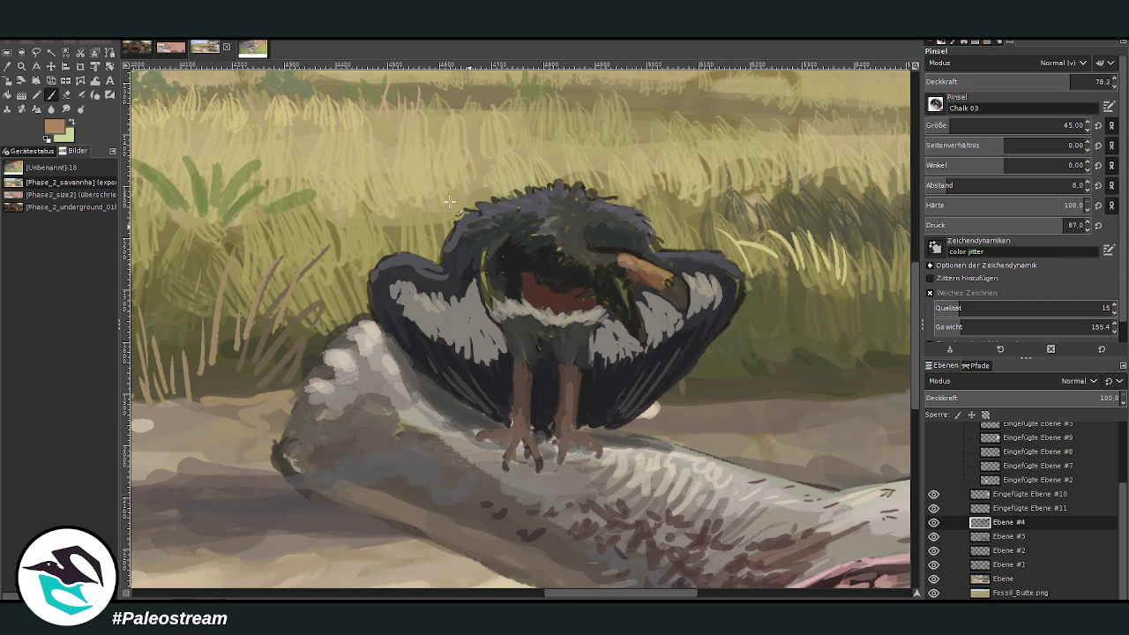
Step: Tint the head near the beak with dark green sampled from the grass
{"action": "key", "text": "o"}
{"action": "left_click", "coordinate": [728, 228]}
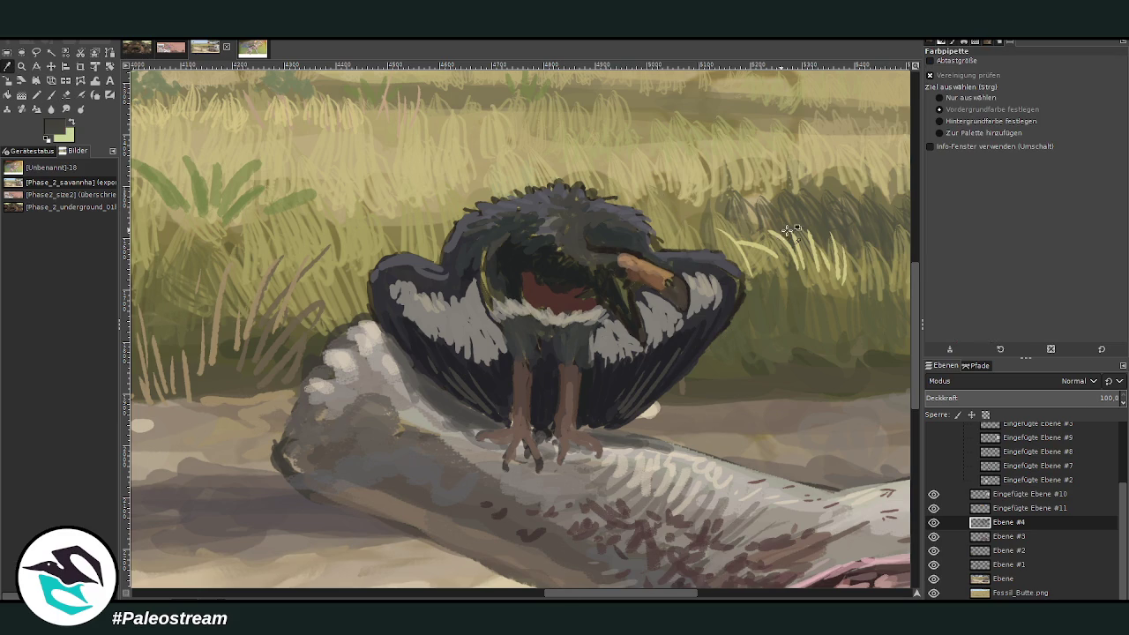
{"action": "key", "text": "p"}
{"action": "mouse_move", "coordinate": [624, 257]}
{"action": "left_mouse_down"}
{"action": "mouse_move", "coordinate": [610, 268]}
{"action": "mouse_move", "coordinate": [561, 257]}
{"action": "mouse_move", "coordinate": [575, 261]}
{"action": "mouse_move", "coordinate": [536, 225]}
{"action": "mouse_move", "coordinate": [580, 264]}
{"action": "mouse_move", "coordinate": [620, 255]}
{"action": "left_mouse_up"}
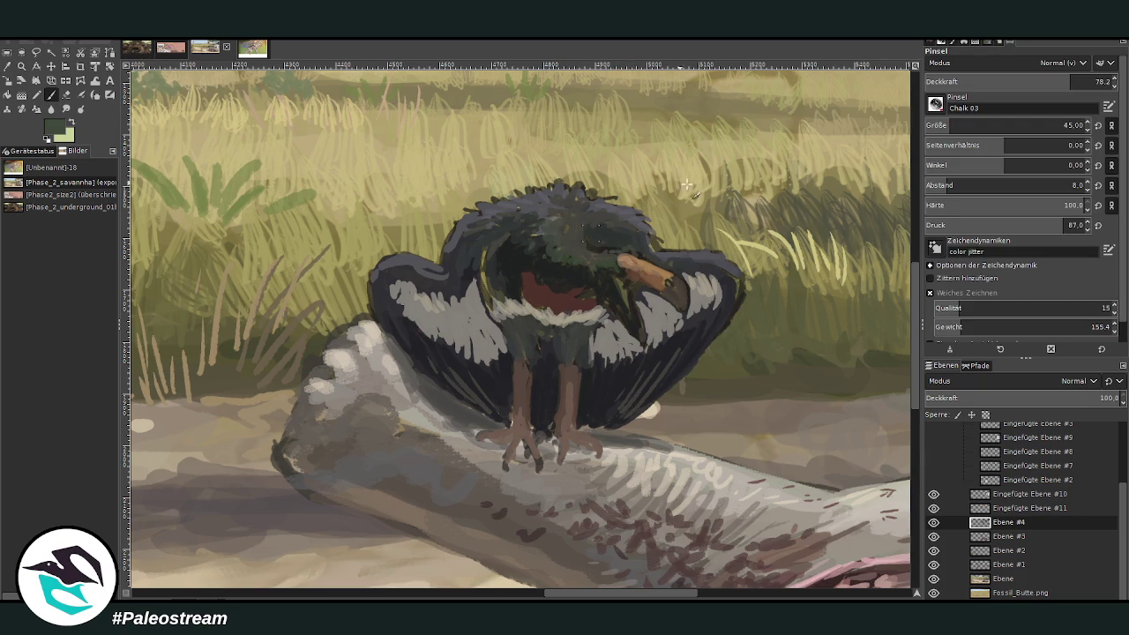
Step: Pick a near-black head colour and set the brush to size 38, opacity 60.9
{"action": "left_click", "coordinate": [947, 128]}
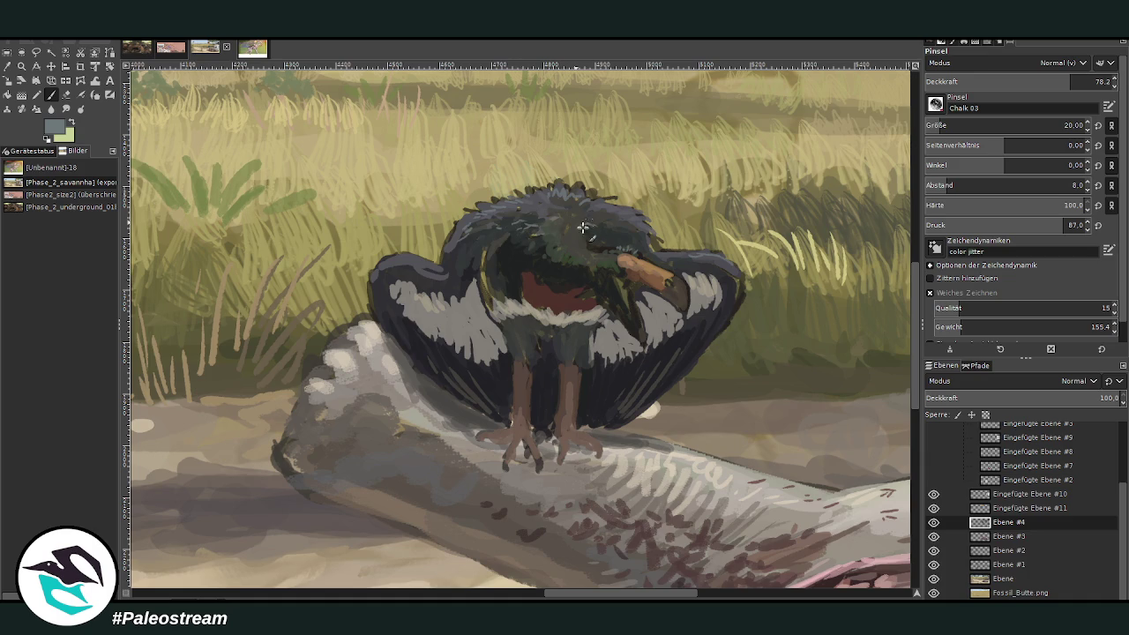
{"action": "left_click", "coordinate": [1029, 81]}
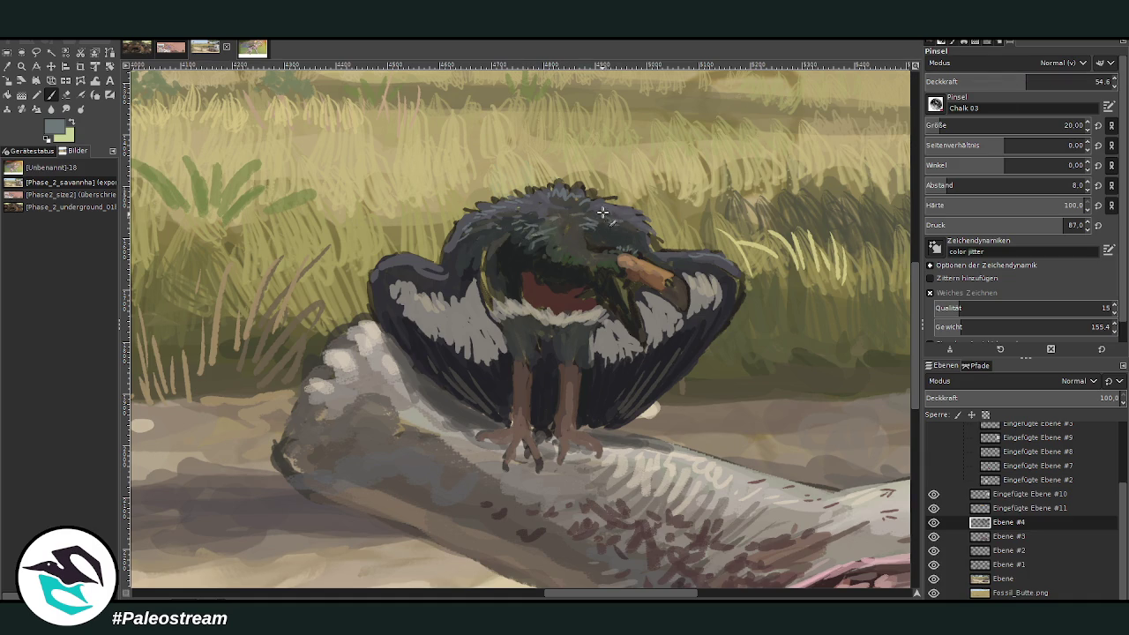
{"action": "left_click", "coordinate": [849, 300], "text": "ctrl"}
{"action": "left_click", "coordinate": [948, 126]}
{"action": "left_click", "coordinate": [1042, 82]}
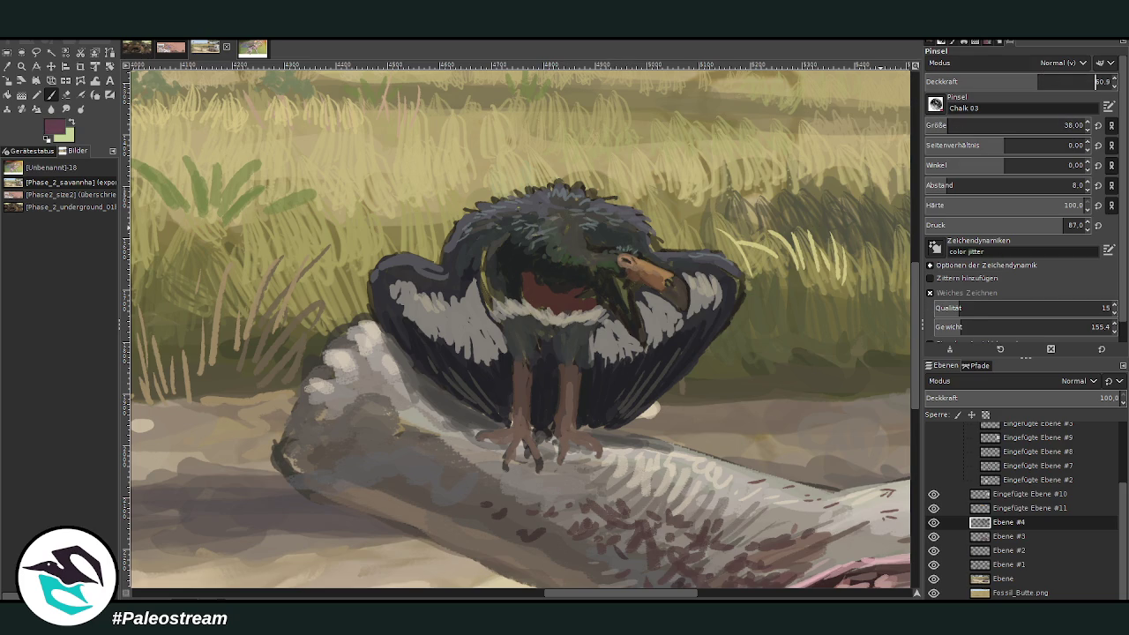
{"action": "left_click_drag", "start_coordinate": [560, 598], "coordinate": [584, 472]}
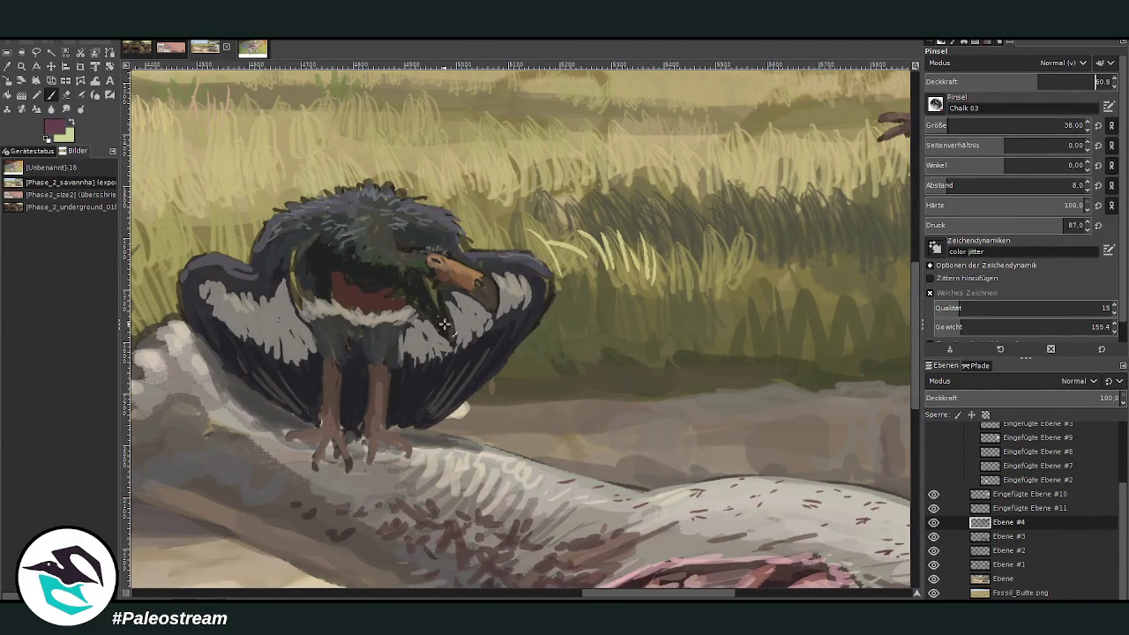
Step: Paint a maroon throat stroke, then wing grey over its edge and onto the left wing
{"action": "mouse_move", "coordinate": [438, 300]}
{"action": "left_mouse_down"}
{"action": "mouse_move", "coordinate": [452, 337]}
{"action": "mouse_move", "coordinate": [430, 278]}
{"action": "left_mouse_up"}
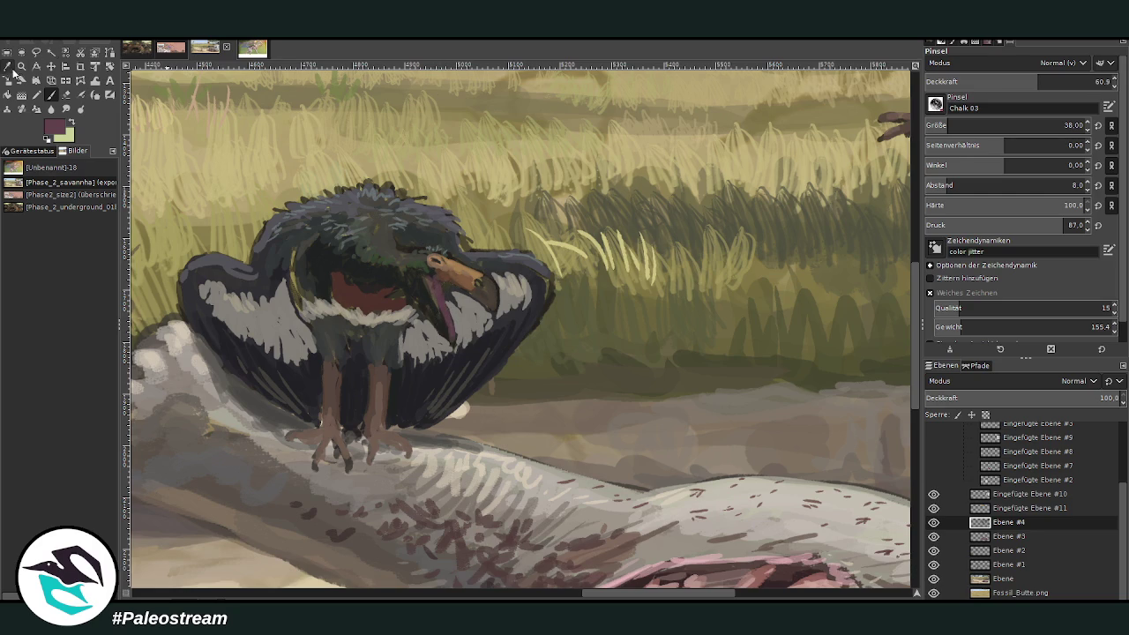
{"action": "key", "text": "o"}
{"action": "left_click", "coordinate": [463, 304]}
{"action": "key", "text": "p"}
{"action": "left_click_drag", "start_coordinate": [463, 304], "coordinate": [453, 302]}
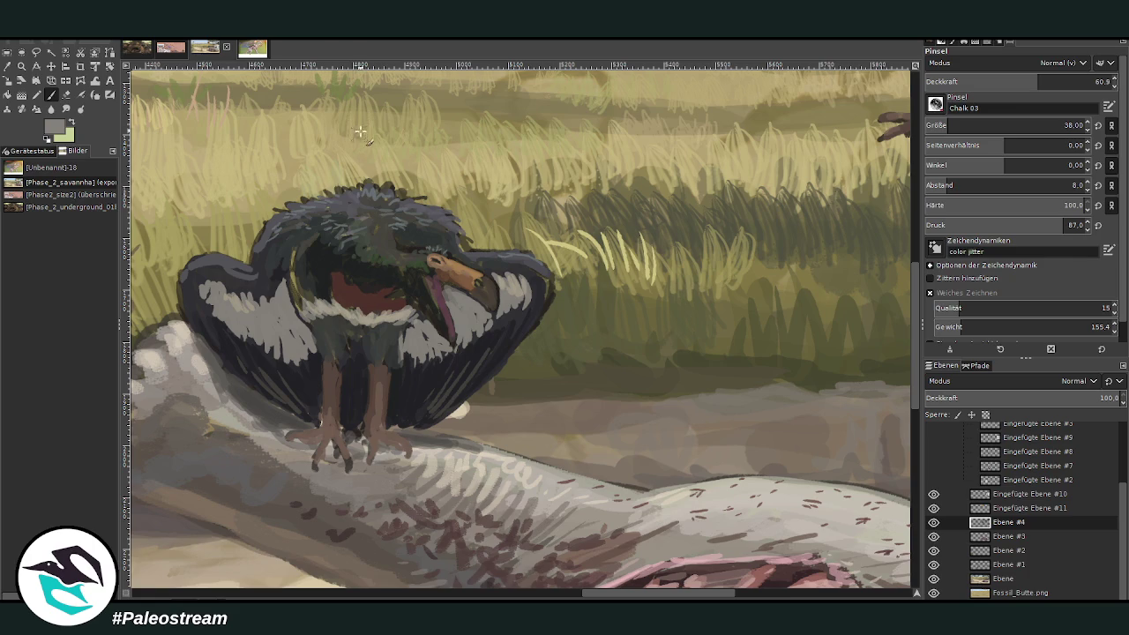
{"action": "left_click_drag", "start_coordinate": [264, 301], "coordinate": [273, 296]}
Step: At opacity 77, add darker green-grey strokes to the throat, left wing, neck and wing edge
{"action": "left_click", "coordinate": [673, 180], "text": "ctrl"}
{"action": "left_click_drag", "start_coordinate": [451, 308], "coordinate": [467, 304]}
{"action": "mouse_move", "coordinate": [265, 295]}
{"action": "left_mouse_down"}
{"action": "mouse_move", "coordinate": [269, 317]}
{"action": "mouse_move", "coordinate": [281, 300]}
{"action": "left_mouse_up"}
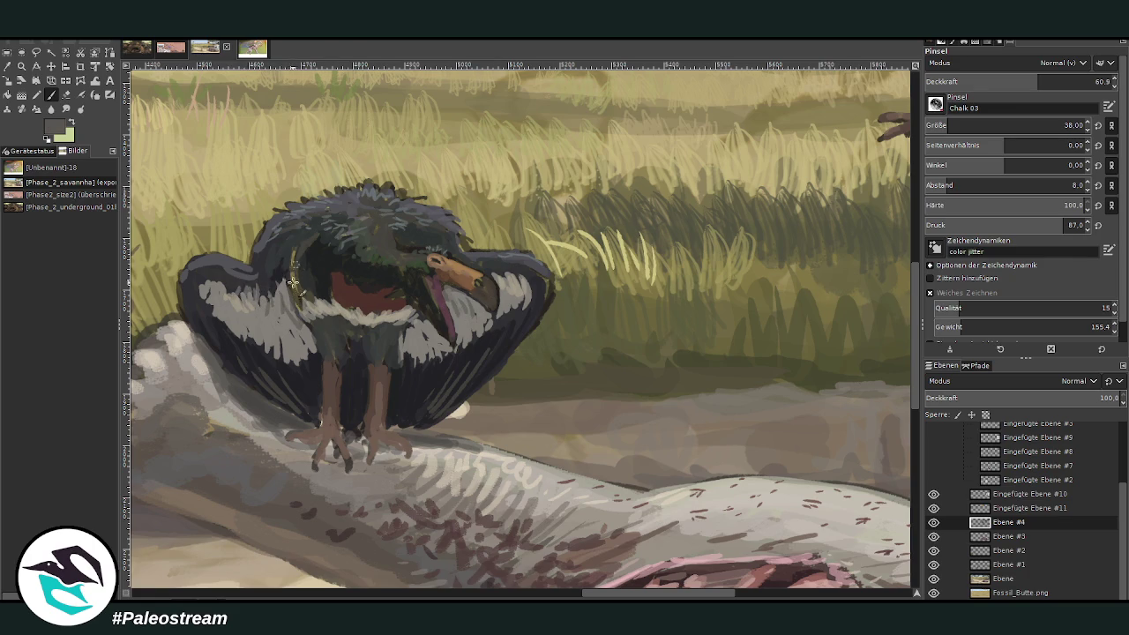
{"action": "left_click_drag", "start_coordinate": [989, 84], "coordinate": [1059, 84]}
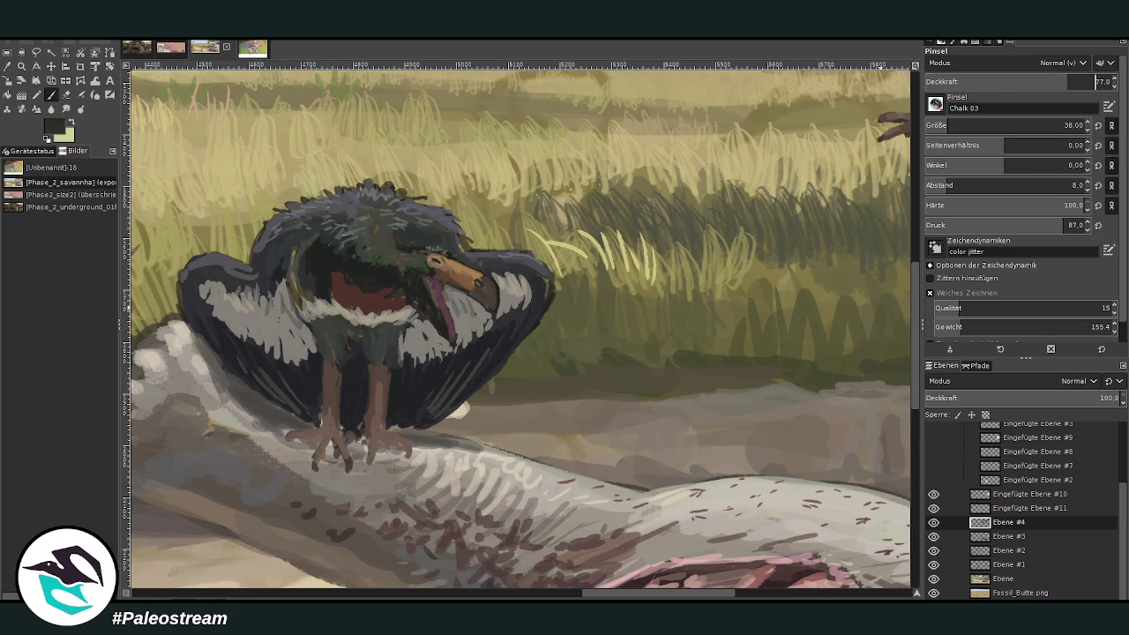
{"action": "left_click_drag", "start_coordinate": [299, 286], "coordinate": [295, 244]}
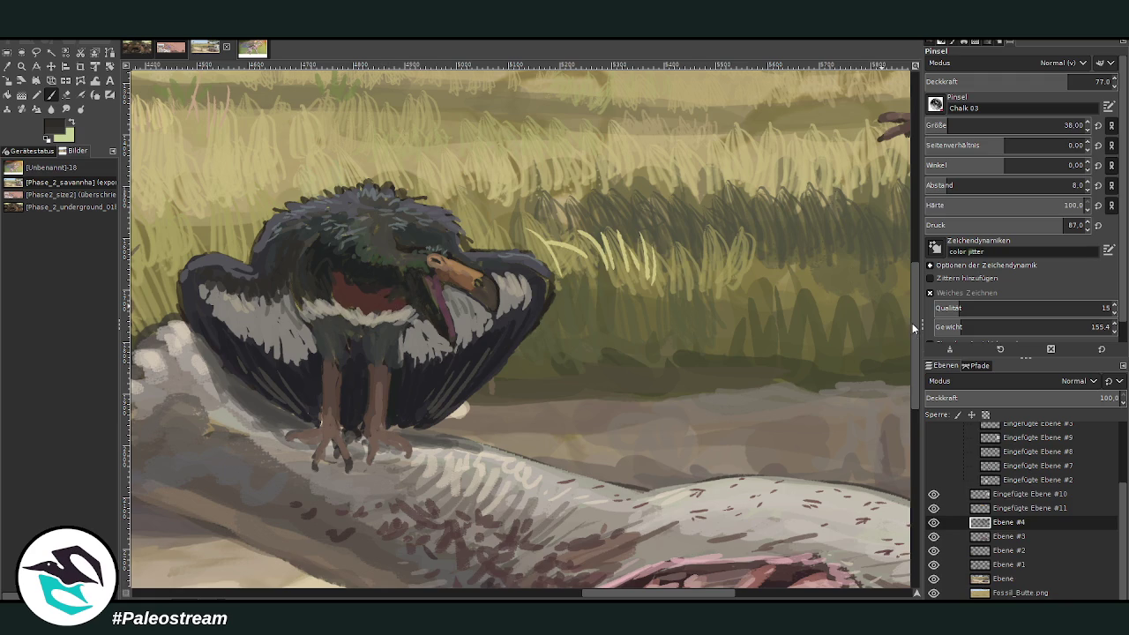
{"action": "scroll", "coordinate": [1015, 125], "scroll_direction": "down", "scroll_amount": 6}
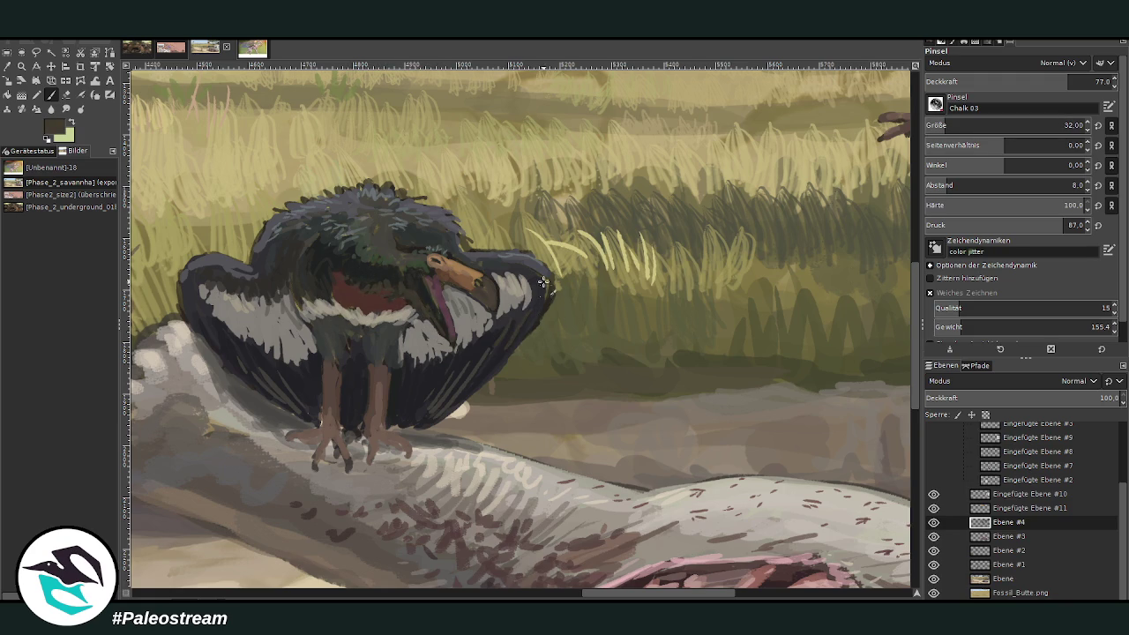
{"action": "left_click_drag", "start_coordinate": [540, 291], "coordinate": [520, 340]}
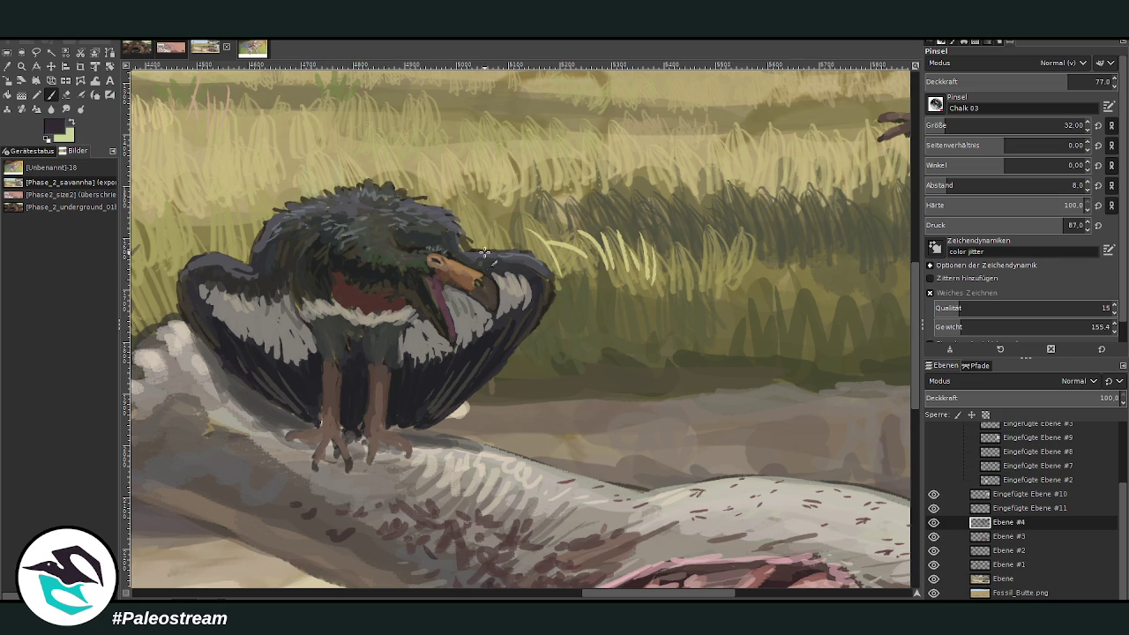
Step: At opacity 53, darken the perched bird's pink tongue with dark purple
{"action": "left_click", "coordinate": [1023, 81]}
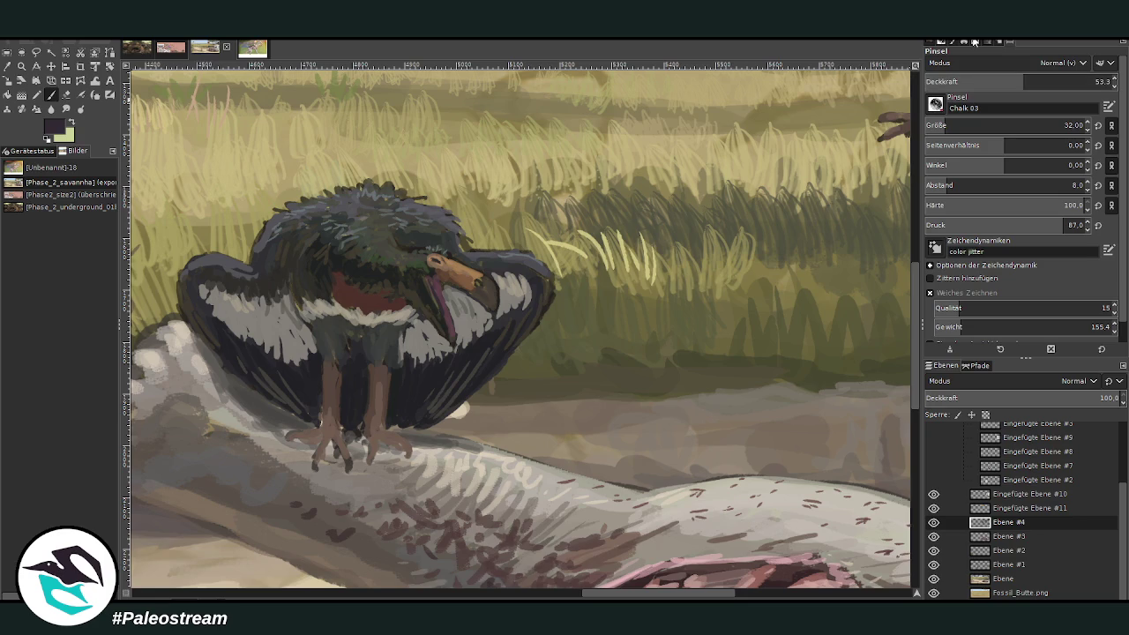
{"action": "mouse_move", "coordinate": [427, 294]}
{"action": "left_mouse_down"}
{"action": "mouse_move", "coordinate": [447, 314]}
{"action": "mouse_move", "coordinate": [448, 293]}
{"action": "left_mouse_up"}
{"action": "mouse_move", "coordinate": [434, 278]}
{"action": "left_mouse_down"}
{"action": "mouse_move", "coordinate": [446, 306]}
{"action": "mouse_move", "coordinate": [483, 307]}
{"action": "left_mouse_up"}
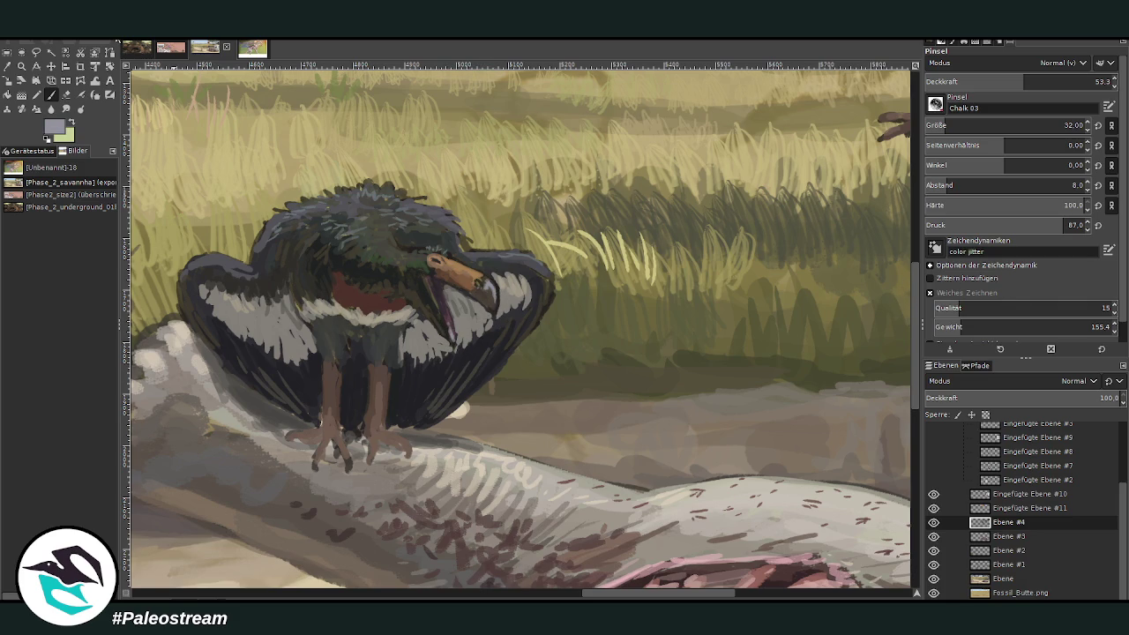
{"action": "left_click", "coordinate": [7, 66]}
{"action": "left_click", "coordinate": [386, 429]}
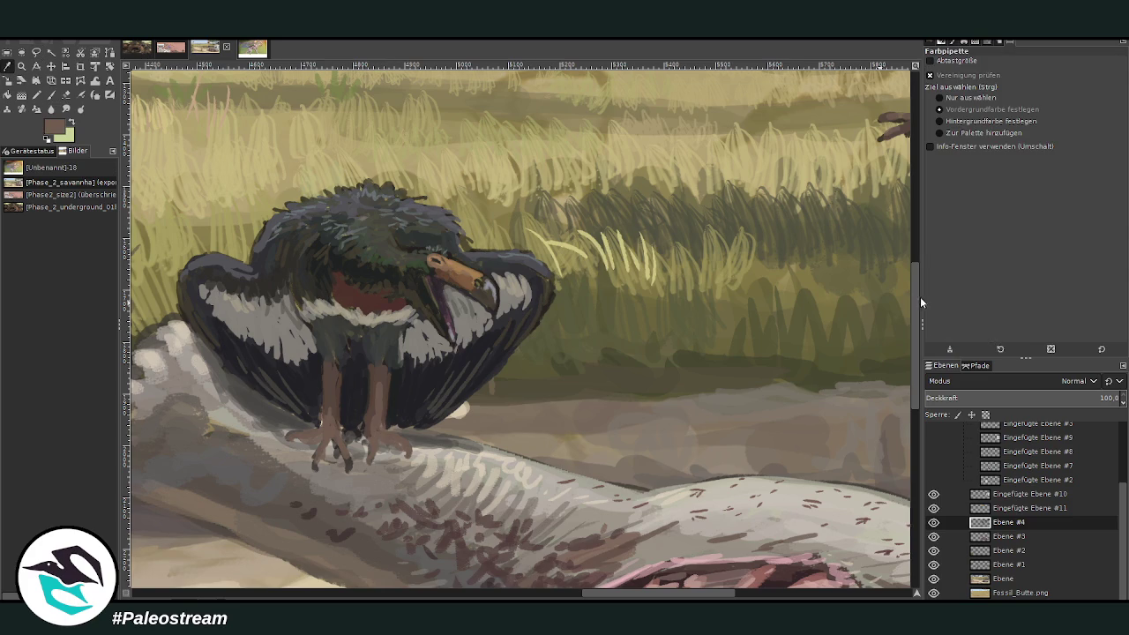
Step: Paint the perched bird's legs and feet with a darker brown at brush opacity 70
{"action": "left_click", "coordinate": [50, 94]}
{"action": "left_click_drag", "start_coordinate": [1032, 79], "coordinate": [1055, 81]}
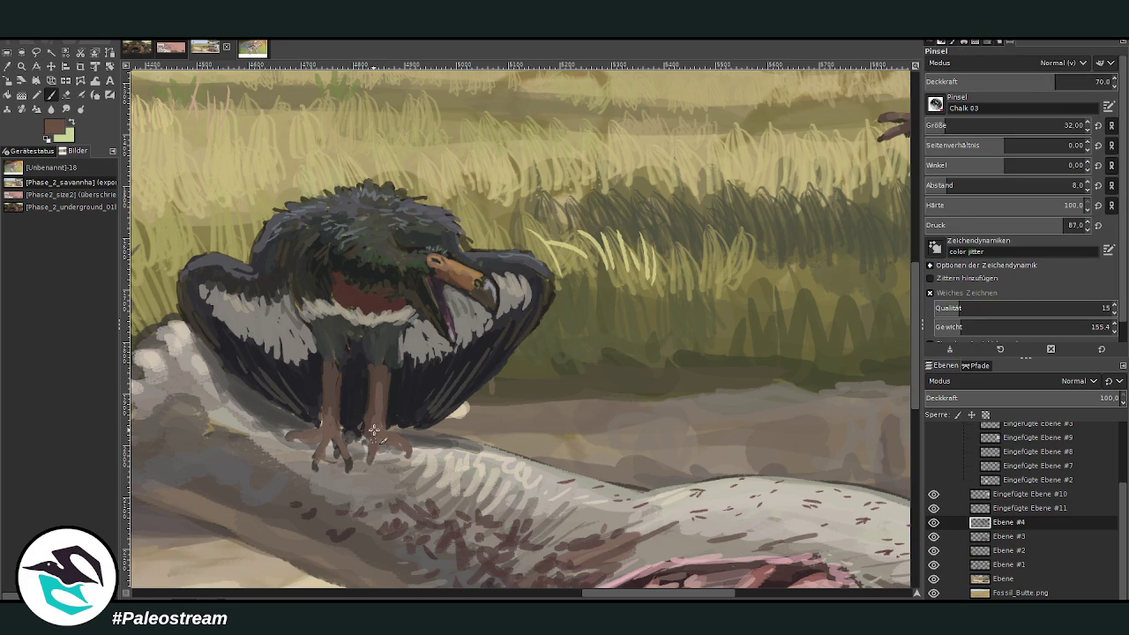
{"action": "left_click", "coordinate": [328, 436], "text": "ctrl"}
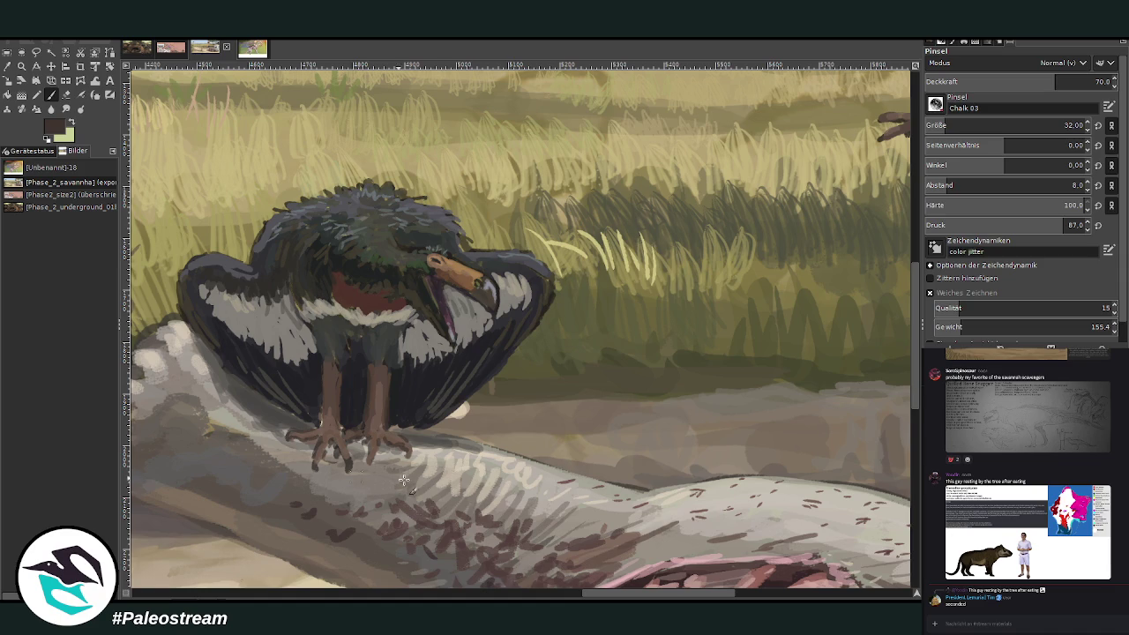
{"action": "left_click_drag", "start_coordinate": [605, 593], "coordinate": [733, 593]}
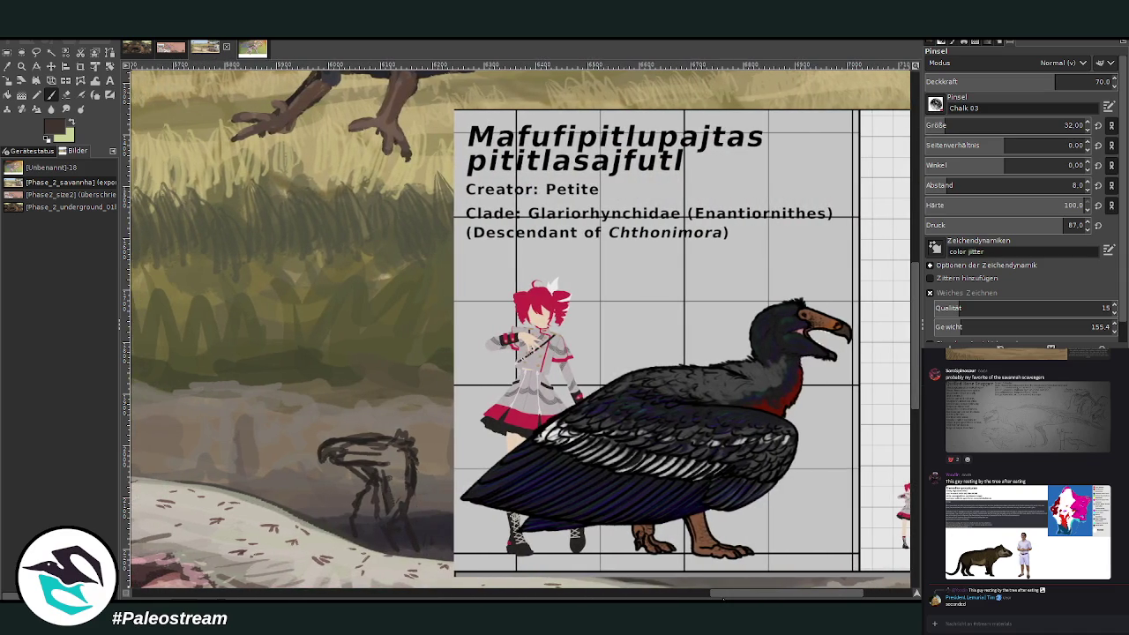
Step: Sample the dark red from the reference bird's neck and scroll back to the full painting with the Paintbrush
{"action": "key", "text": "o"}
{"action": "left_click", "coordinate": [783, 393]}
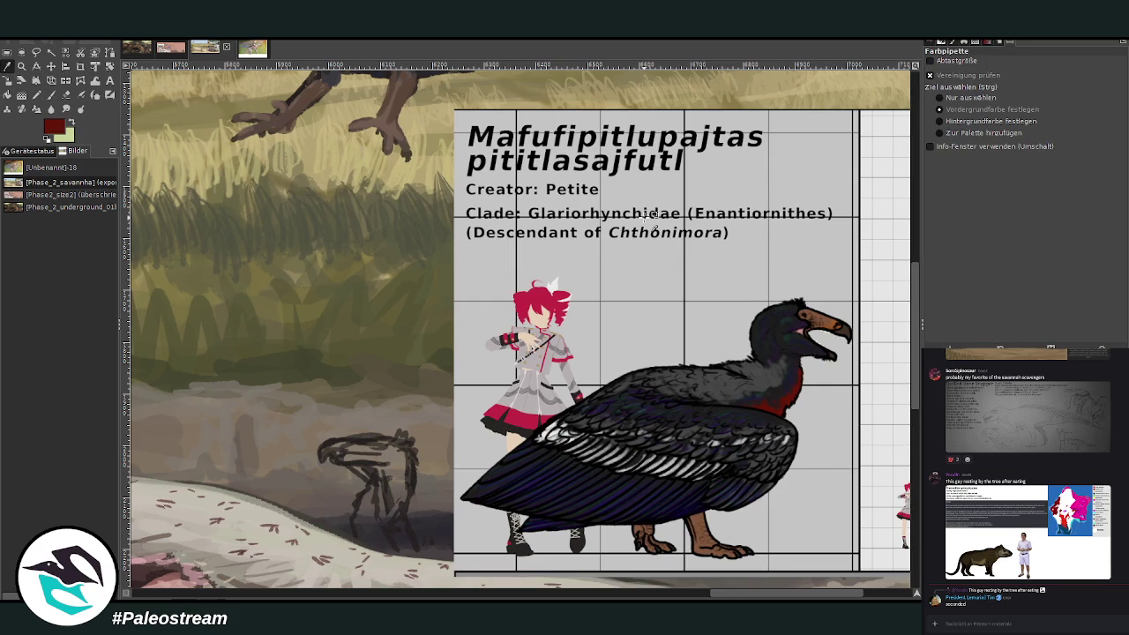
{"action": "left_click", "coordinate": [52, 94]}
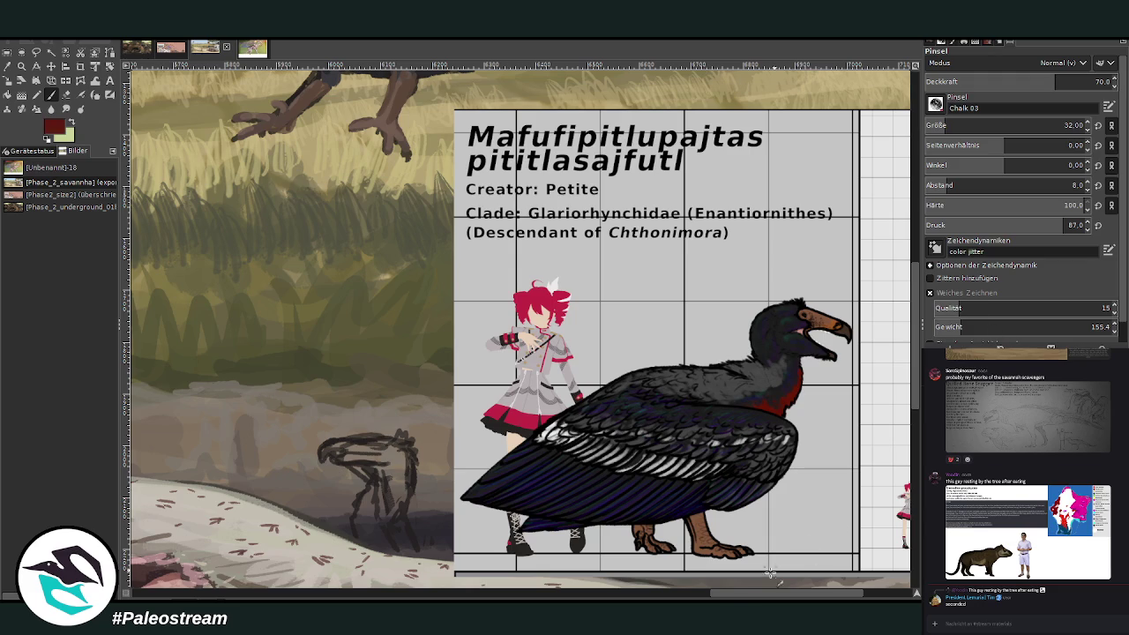
{"action": "scroll", "coordinate": [819, 557], "scroll_direction": "left", "scroll_amount": 2}
{"action": "scroll", "coordinate": [818, 557], "scroll_direction": "left", "scroll_amount": 8}
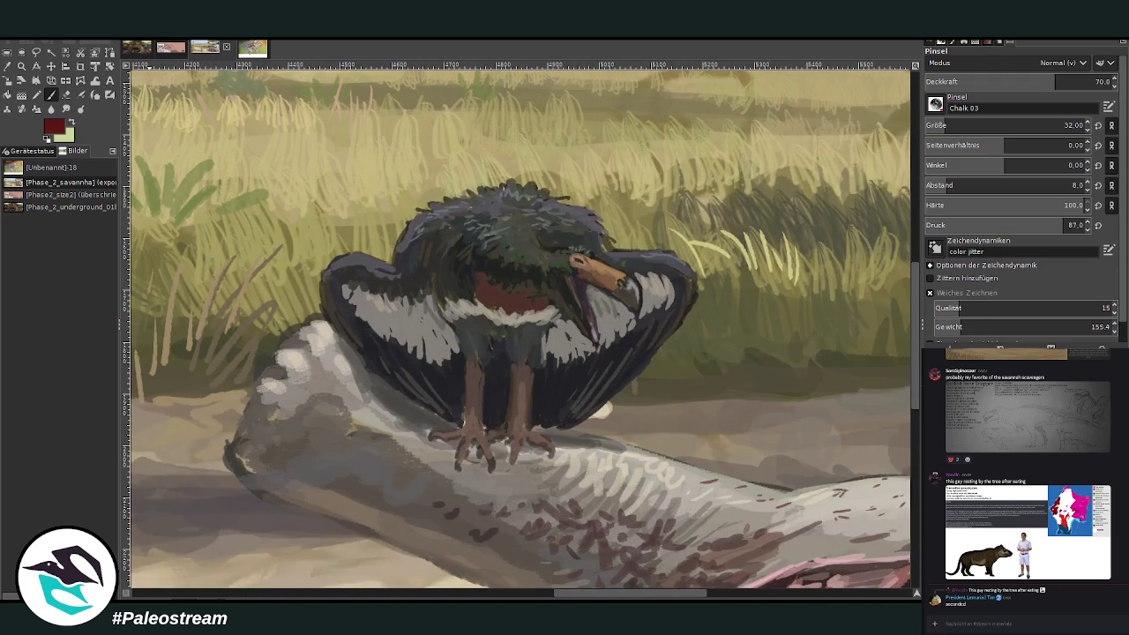
{"action": "left_click", "coordinate": [49, 94]}
{"action": "scroll", "coordinate": [279, 155], "scroll_direction": "down", "scroll_amount": 4}
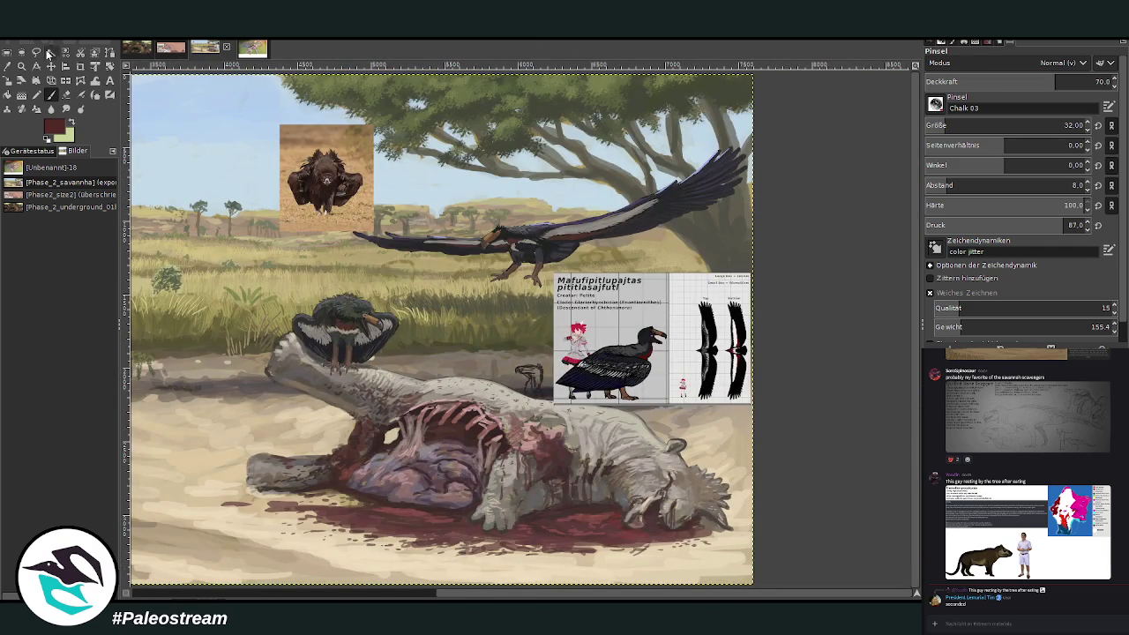
Step: Zoom onto the perched bird and repaint its red throat patch at opacity 50–67.5, brush size 22
{"action": "left_click", "coordinate": [21, 65]}
{"action": "left_click_drag", "start_coordinate": [281, 242], "coordinate": [453, 431]}
{"action": "left_click_drag", "start_coordinate": [310, 155], "coordinate": [627, 477]}
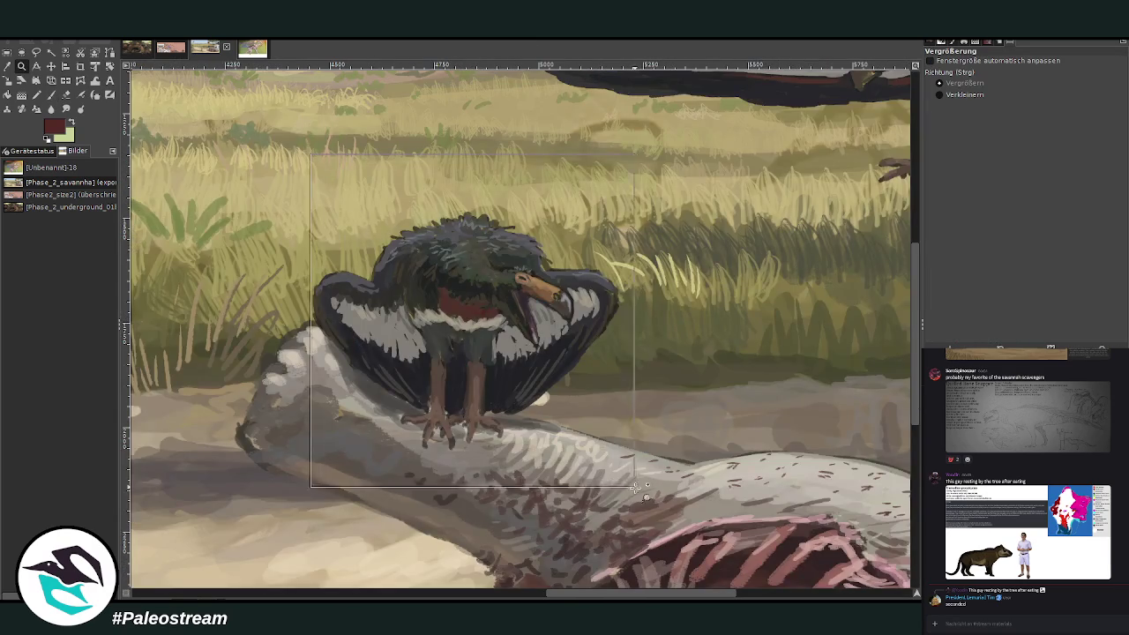
{"action": "key", "text": "p"}
{"action": "left_click", "coordinate": [1018, 82]}
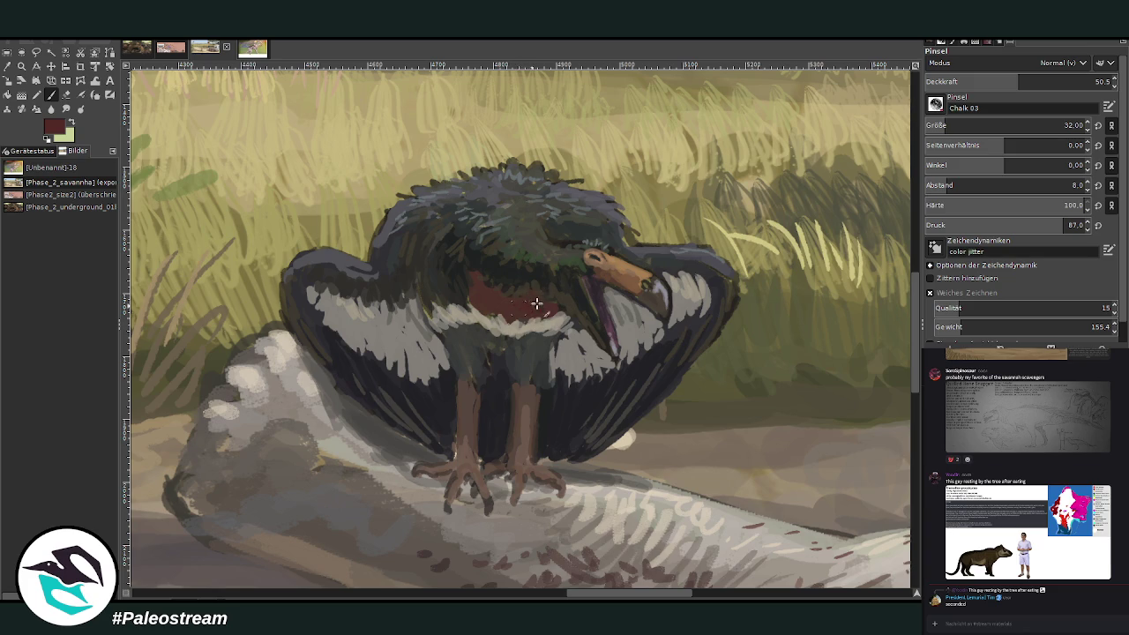
{"action": "mouse_move", "coordinate": [533, 299]}
{"action": "left_mouse_down"}
{"action": "mouse_move", "coordinate": [485, 293]}
{"action": "mouse_move", "coordinate": [546, 304]}
{"action": "left_mouse_up"}
{"action": "left_click", "coordinate": [1050, 82]}
{"action": "left_click", "coordinate": [1063, 125]}
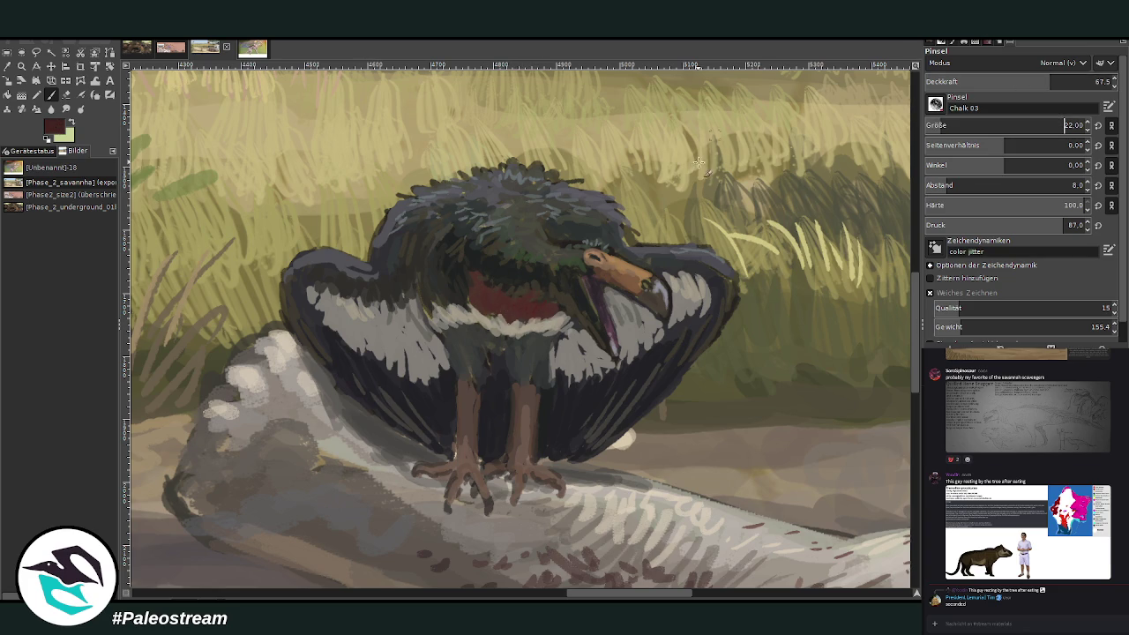
{"action": "mouse_move", "coordinate": [533, 308]}
{"action": "left_mouse_down"}
{"action": "mouse_move", "coordinate": [547, 299]}
{"action": "mouse_move", "coordinate": [511, 307]}
{"action": "mouse_move", "coordinate": [496, 302]}
{"action": "mouse_move", "coordinate": [528, 295]}
{"action": "mouse_move", "coordinate": [491, 296]}
{"action": "mouse_move", "coordinate": [483, 282]}
{"action": "mouse_move", "coordinate": [470, 293]}
{"action": "mouse_move", "coordinate": [499, 322]}
{"action": "mouse_move", "coordinate": [472, 287]}
{"action": "mouse_move", "coordinate": [457, 300]}
{"action": "mouse_move", "coordinate": [480, 270]}
{"action": "left_mouse_up"}
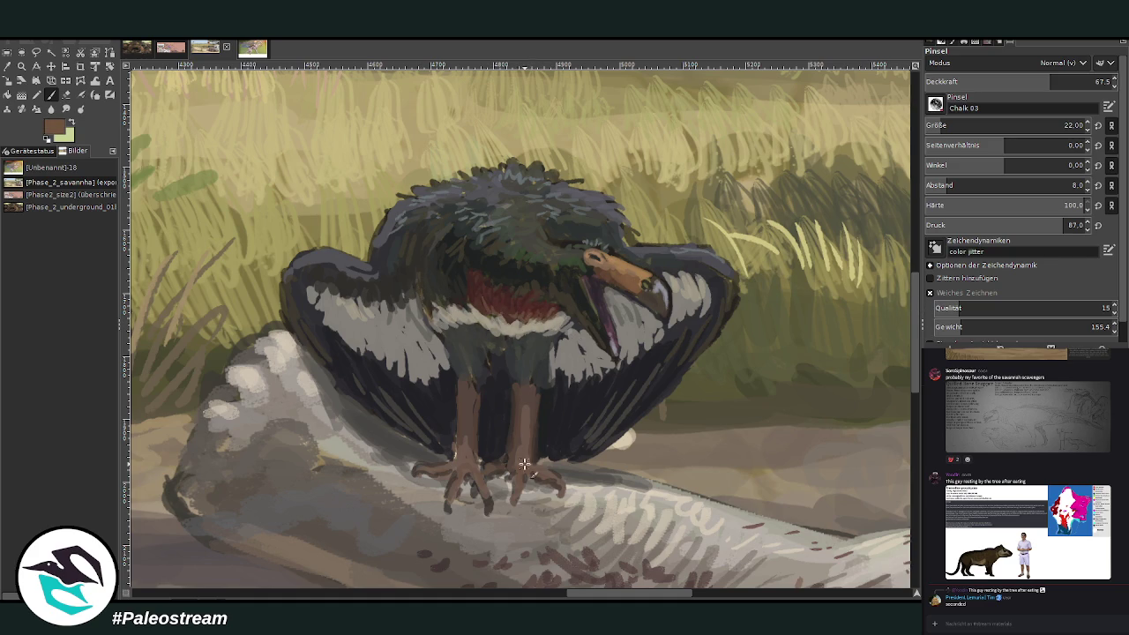
Step: Paint brown strokes on both legs in a mid brown-grey, then sample a dark wing colour
{"action": "left_click_drag", "start_coordinate": [514, 462], "coordinate": [522, 441]}
{"action": "mouse_move", "coordinate": [466, 466]}
{"action": "left_mouse_down"}
{"action": "mouse_move", "coordinate": [475, 436]}
{"action": "mouse_move", "coordinate": [453, 399]}
{"action": "left_mouse_up"}
{"action": "left_click", "coordinate": [893, 325], "text": "ctrl"}
{"action": "left_click_drag", "start_coordinate": [587, 593], "coordinate": [593, 594]}
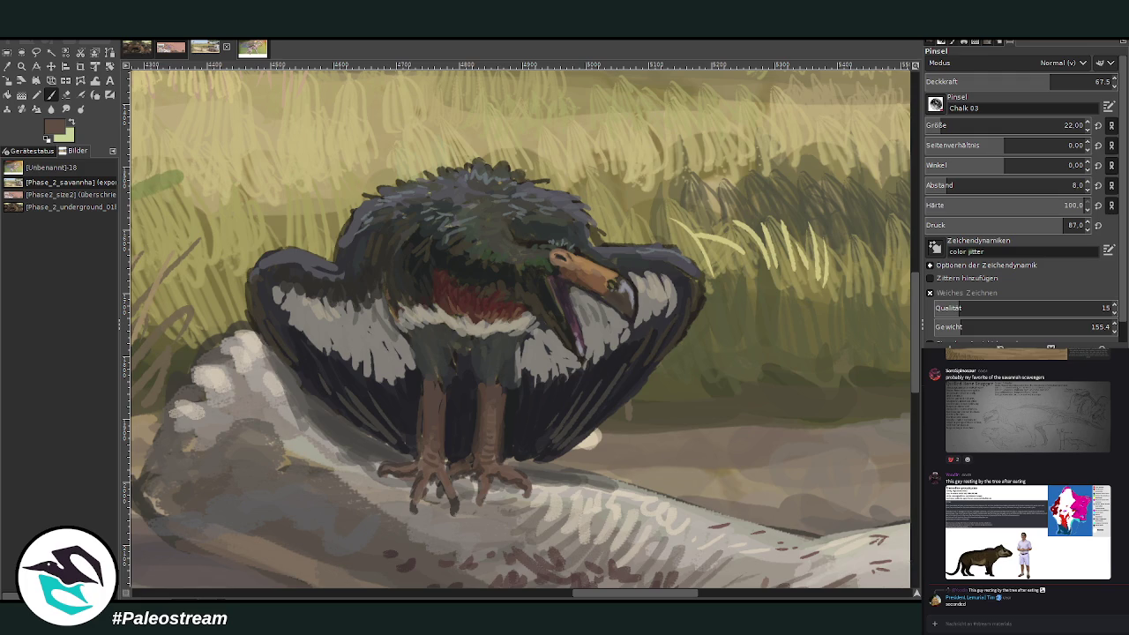
{"action": "left_click", "coordinate": [8, 69]}
{"action": "left_click", "coordinate": [448, 417]}
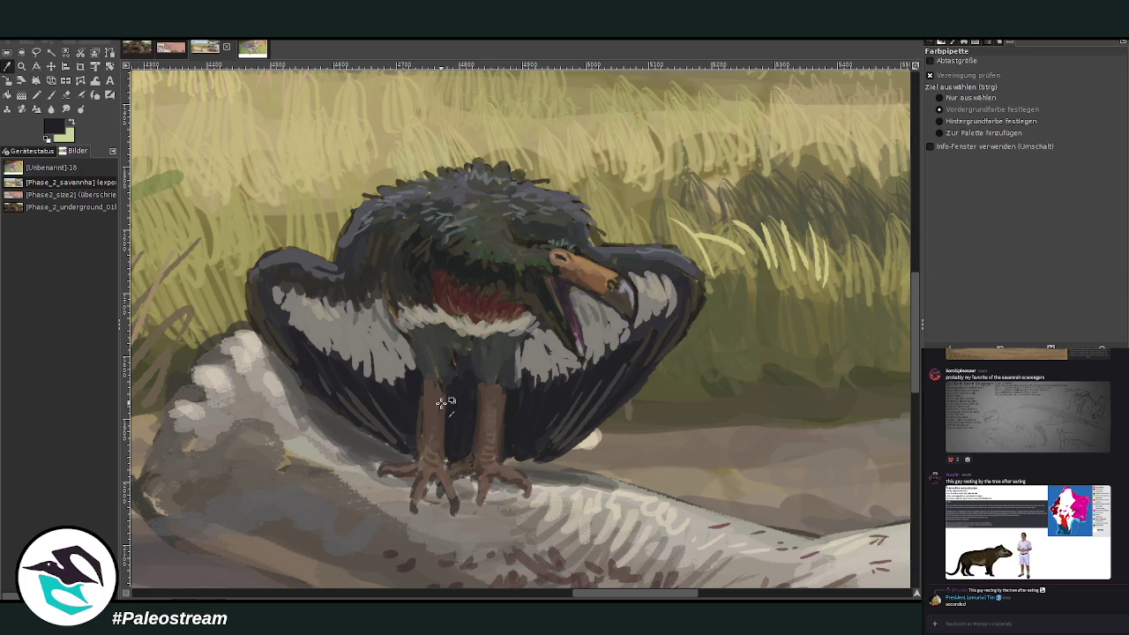
Step: Stroke the sampled dark colour over the wing feathers beside the perched bird's left leg
{"action": "left_click", "coordinate": [51, 94]}
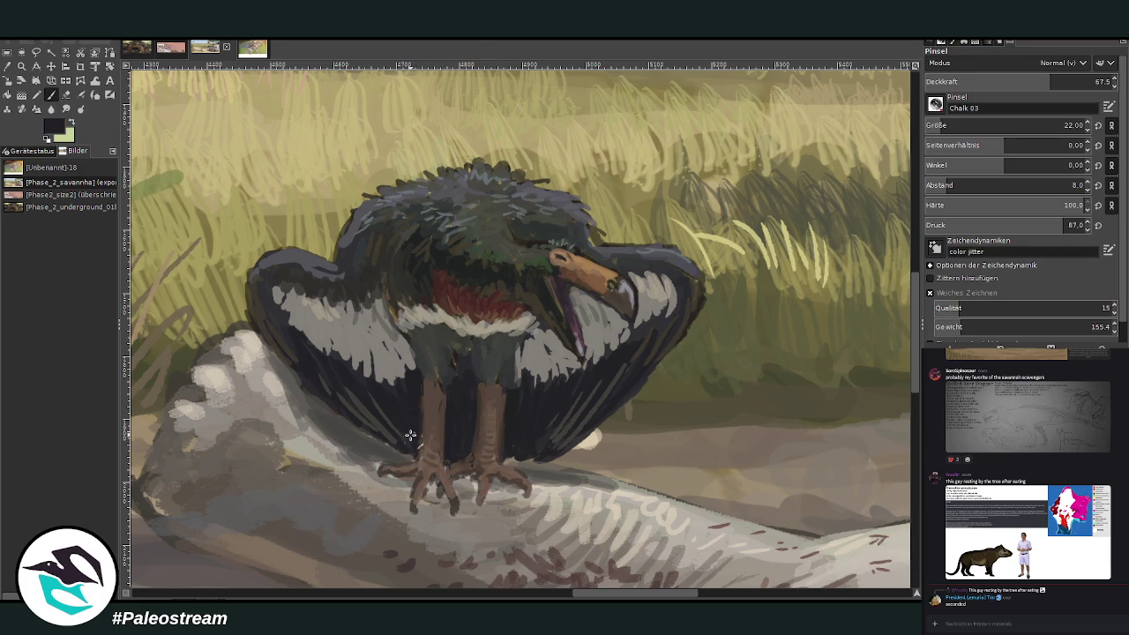
{"action": "left_click_drag", "start_coordinate": [363, 426], "coordinate": [402, 452]}
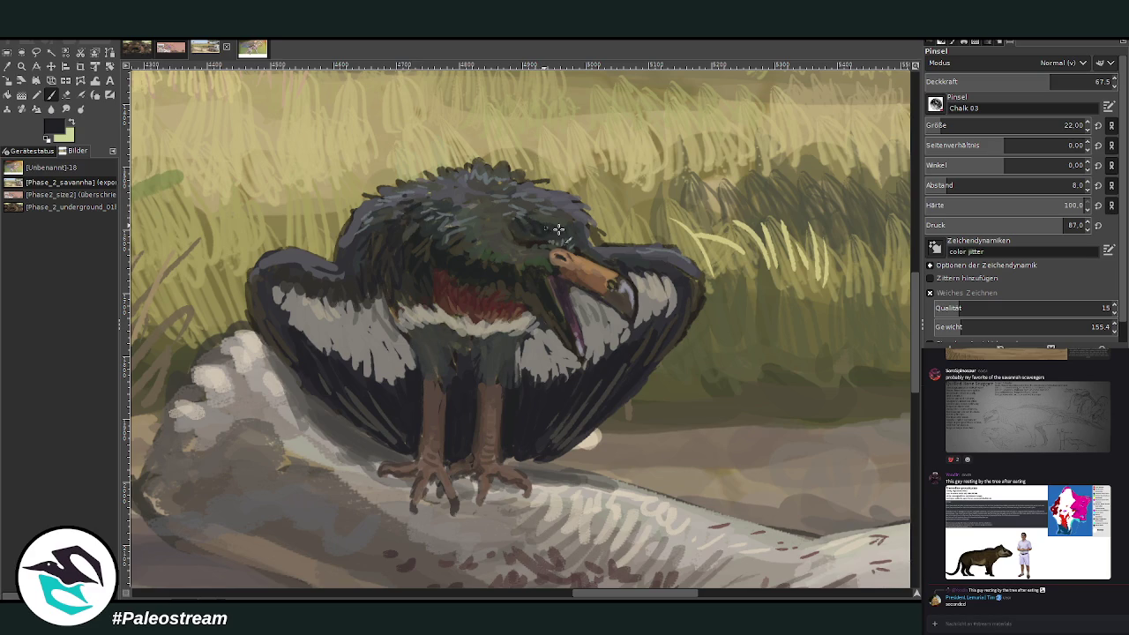
{"action": "scroll", "coordinate": [524, 203], "scroll_direction": "down", "scroll_amount": 2}
{"action": "scroll", "coordinate": [525, 203], "scroll_direction": "down", "scroll_amount": 2}
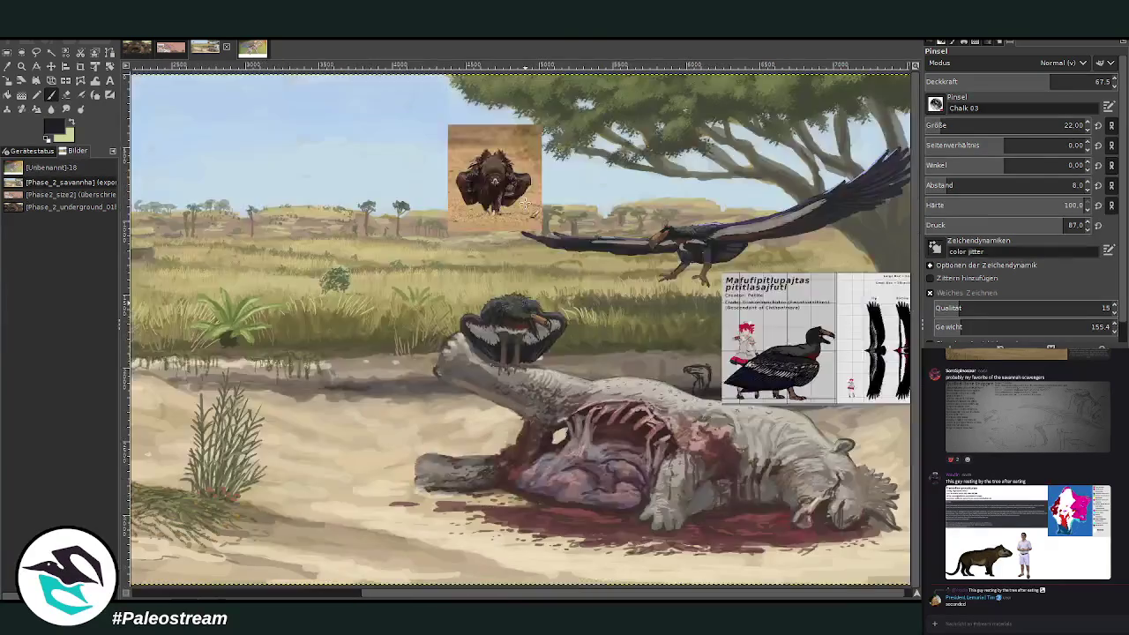
Step: Zoom in twice onto the flying bird's head and body, then return to the Paintbrush
{"action": "scroll", "coordinate": [525, 203], "scroll_direction": "down", "scroll_amount": 2}
{"action": "key", "text": "z"}
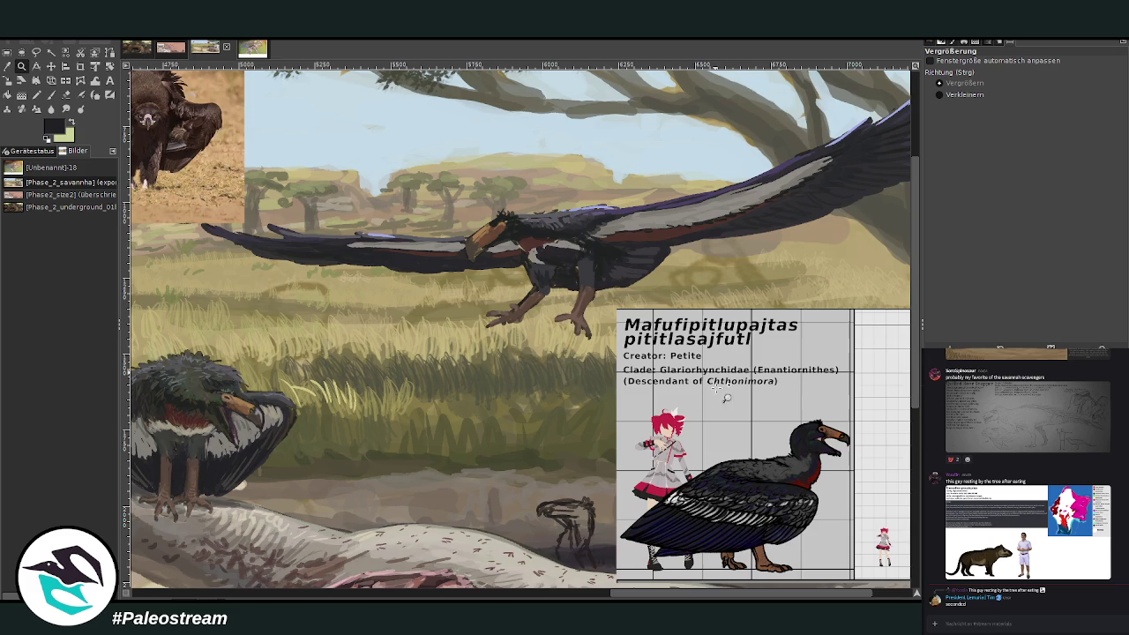
{"action": "left_click_drag", "start_coordinate": [639, 245], "coordinate": [719, 365]}
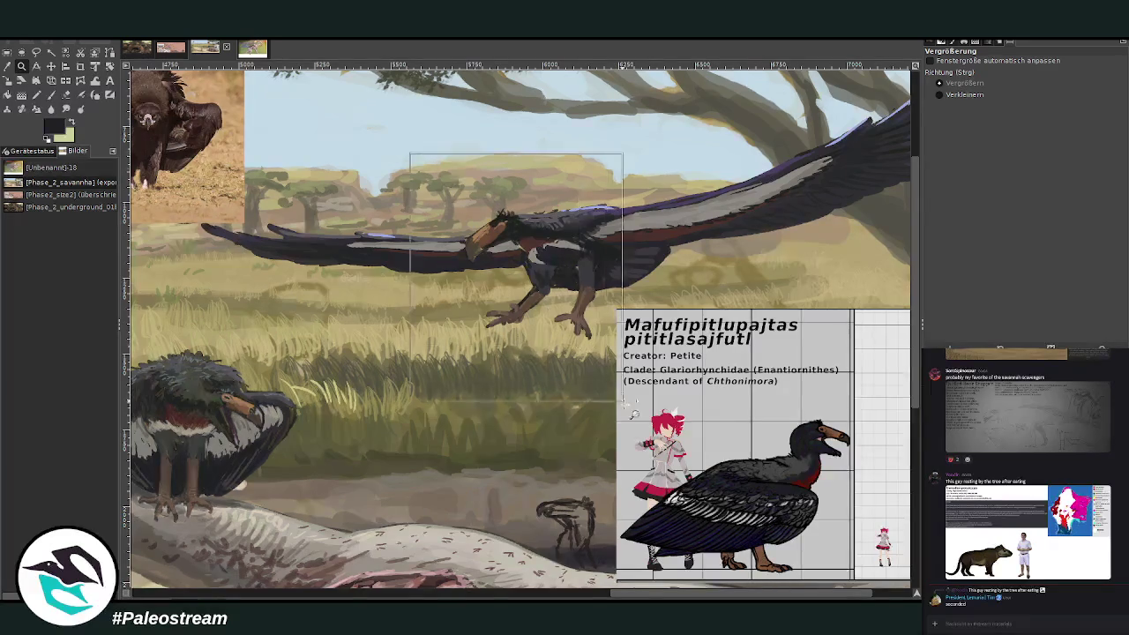
{"action": "left_click_drag", "start_coordinate": [417, 157], "coordinate": [621, 276]}
{"action": "key", "text": "p"}
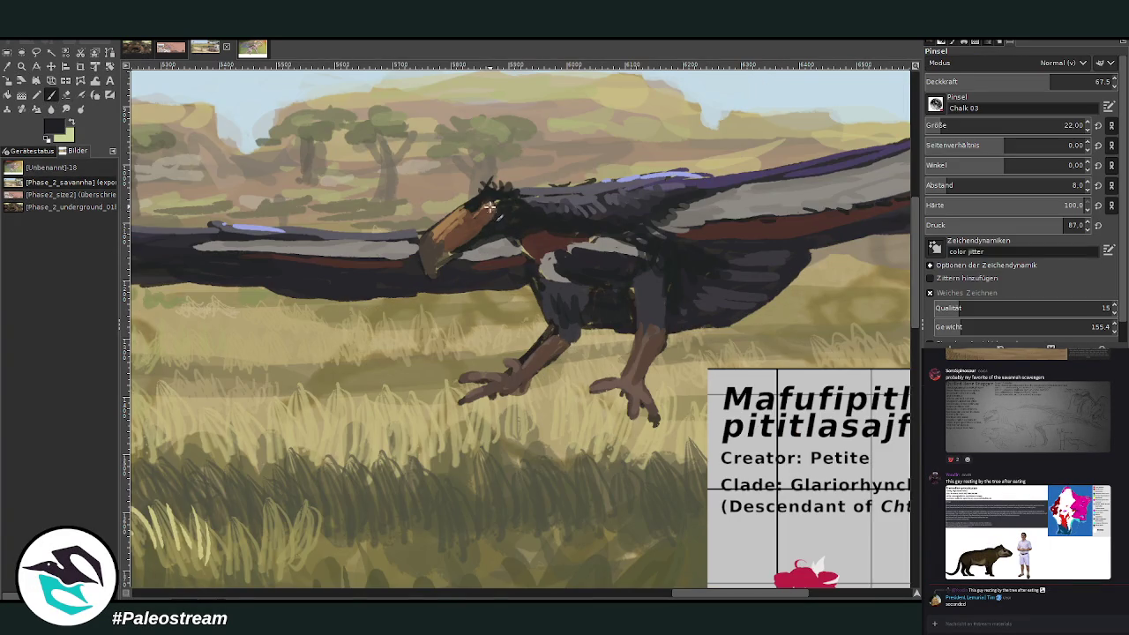